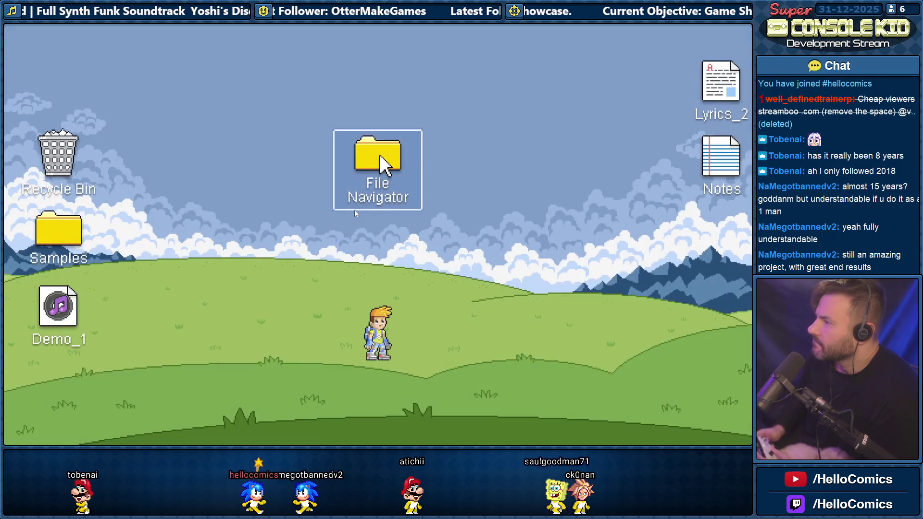
# Launch Super Console Kid and reach the World 1 level select with levels 1-1 to 1-6
pyautogui.doubleClick(385, 163)
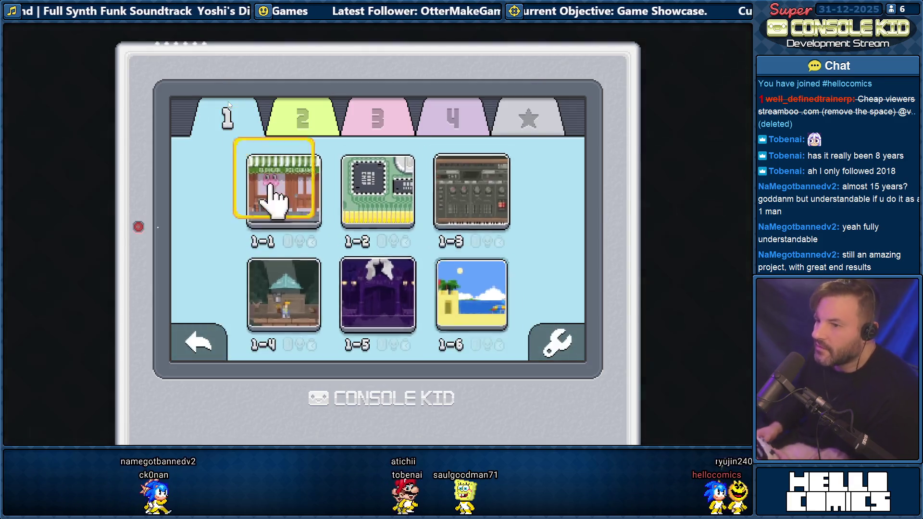
# Start level 1-4, pause it and enter the game options
pyautogui.press('Return')
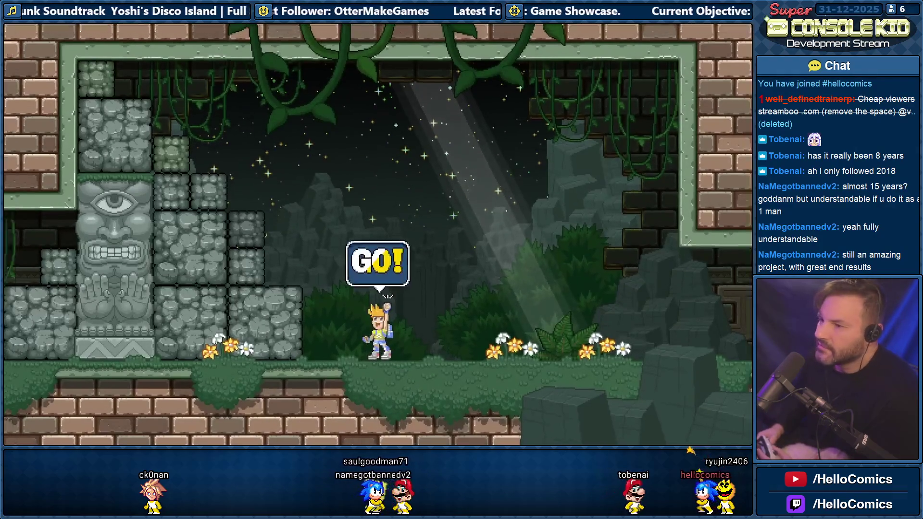
pyautogui.press('Escape')
pyautogui.press('Return')
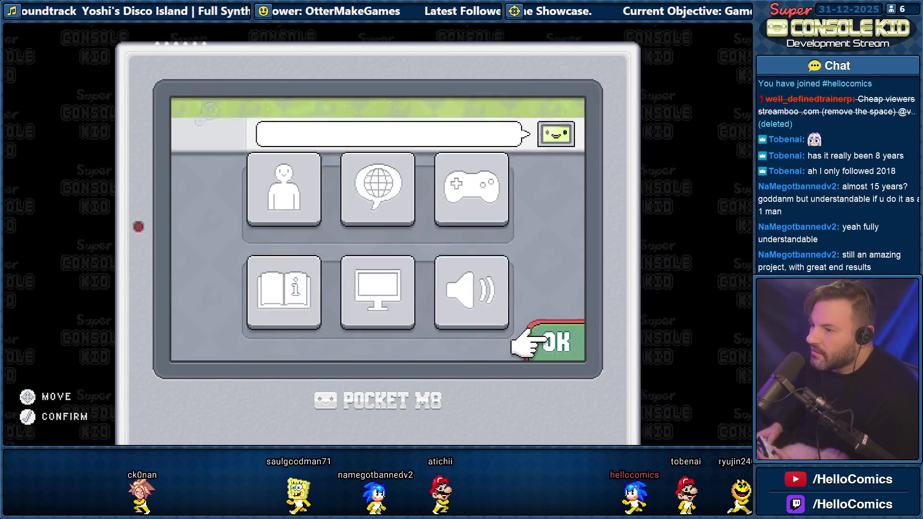
# Mute the music in Audio settings, keeping master and effects at full, then resume
pyautogui.press('Left')
pyautogui.press('Return')
pyautogui.press('Down')
pyautogui.press('Return')
pyautogui.press('Down')
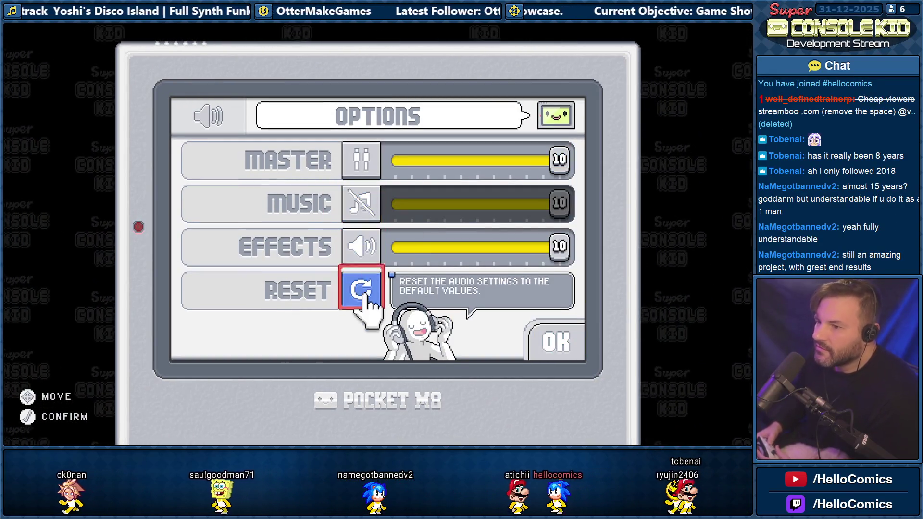
pyautogui.press('Down')
pyautogui.press('Return')
pyautogui.press('Escape')
pyautogui.press('Return')
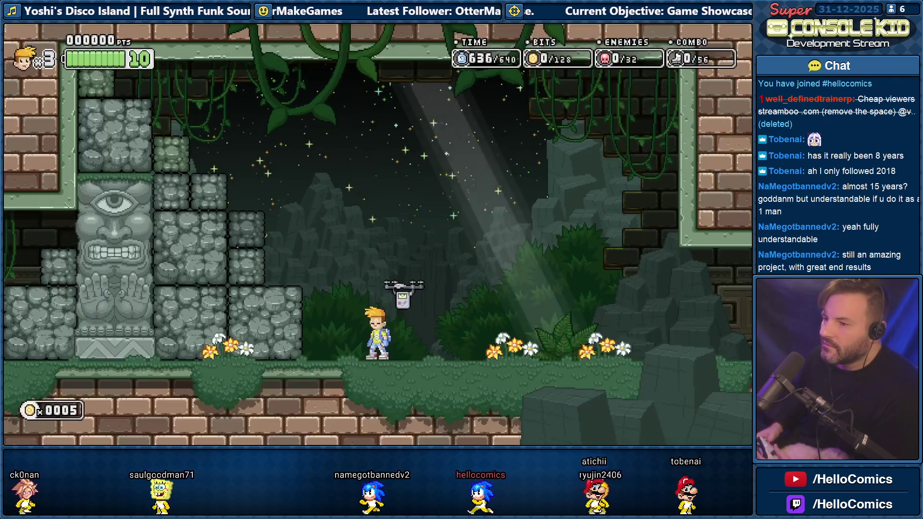
# Shoot through the stone wall and run left into the torch-lit statue room
pyautogui.press('Left')
pyautogui.press('x')
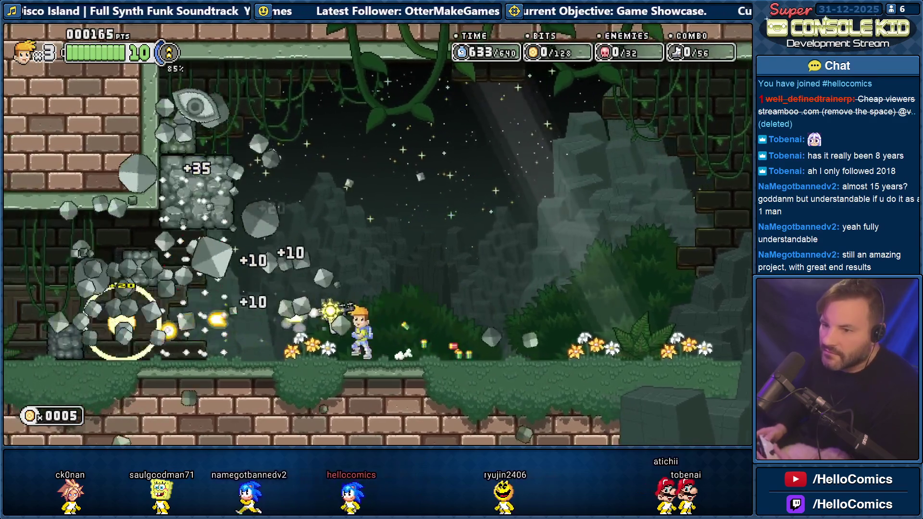
pyautogui.press('x')
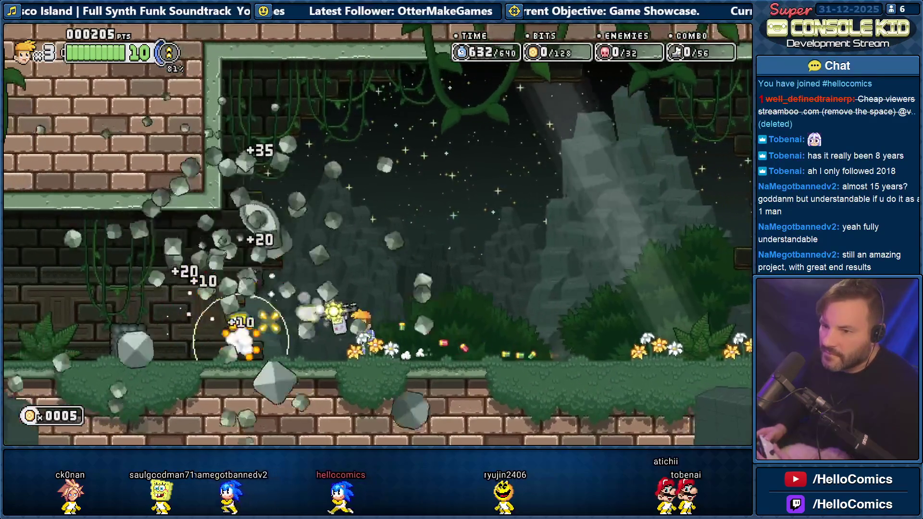
pyautogui.press('Left')
pyautogui.press('Left')
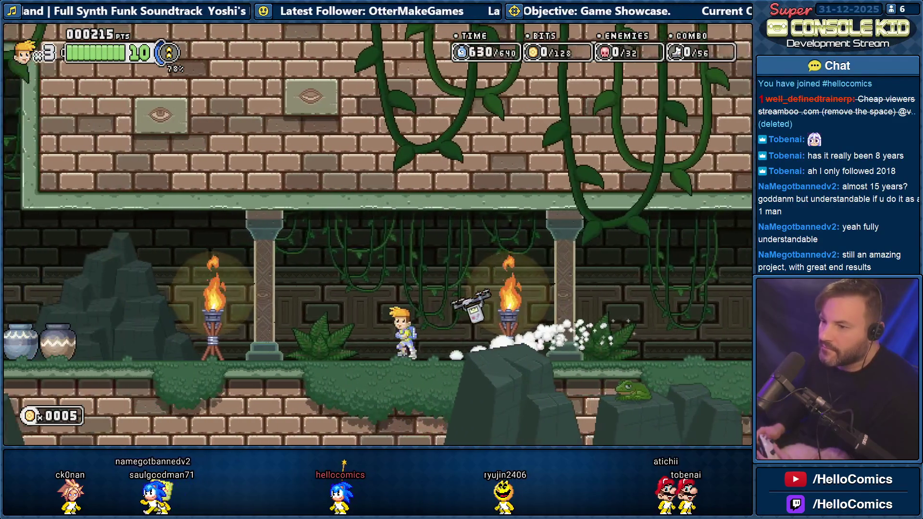
pyautogui.press('z')
pyautogui.press('Left')
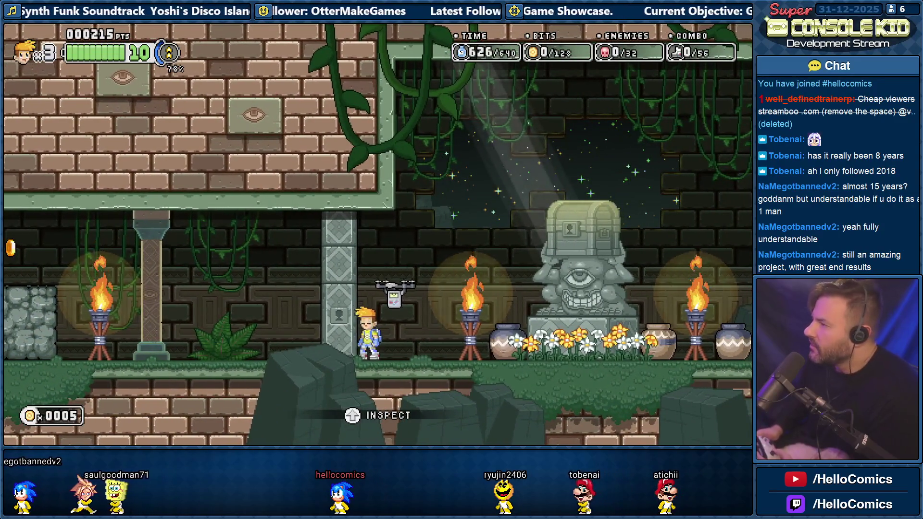
# Inspect the locked door, read through the dialogue revealing the chest, then pause
pyautogui.press('Up')
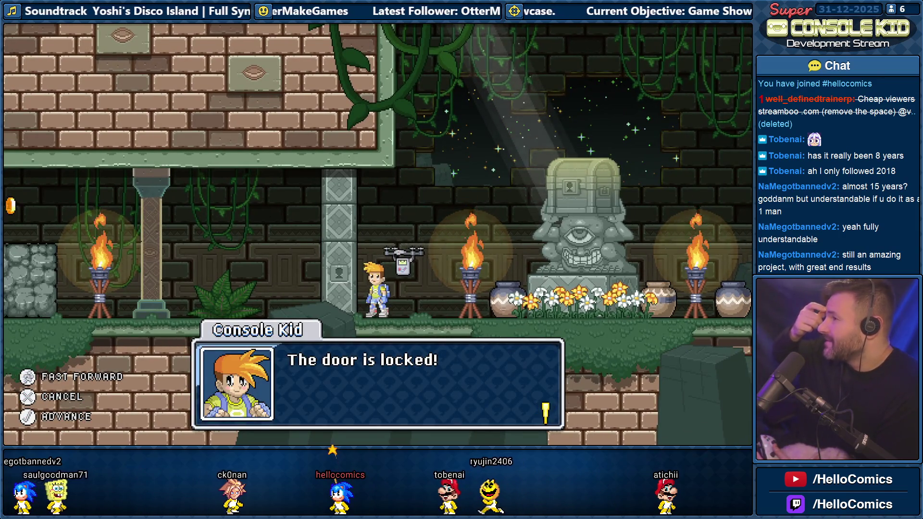
pyautogui.press('Return')
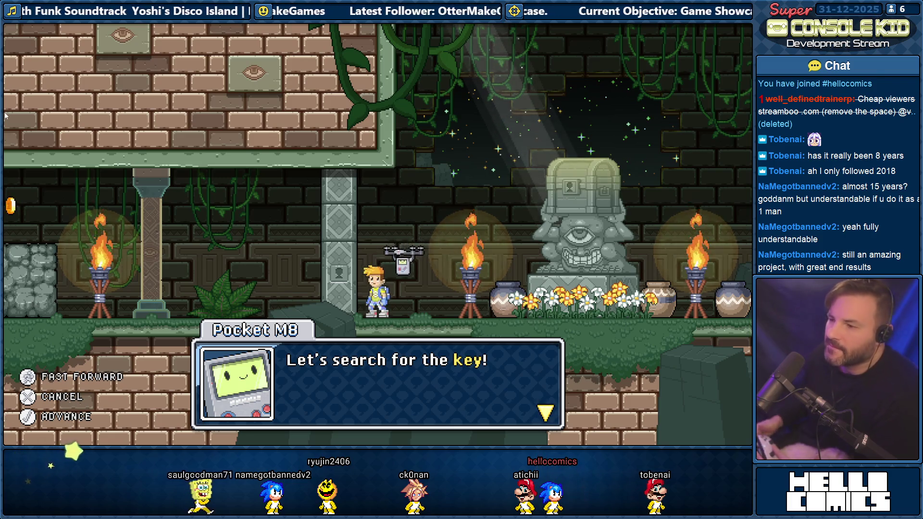
pyautogui.press('Return')
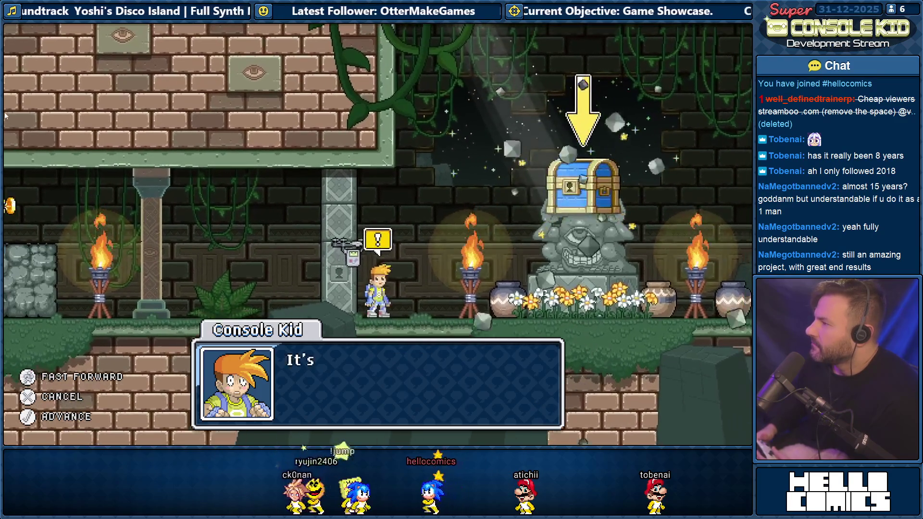
pyautogui.press('Return')
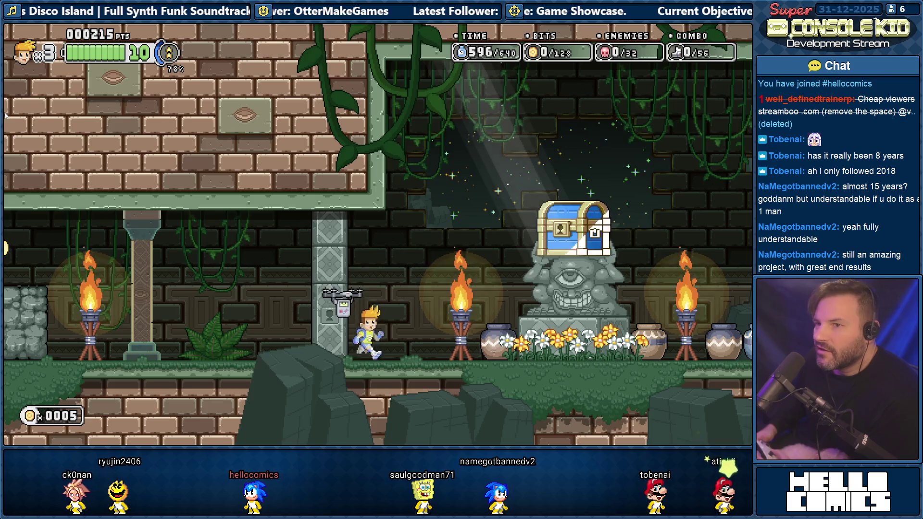
pyautogui.press('Right')
pyautogui.press('Left')
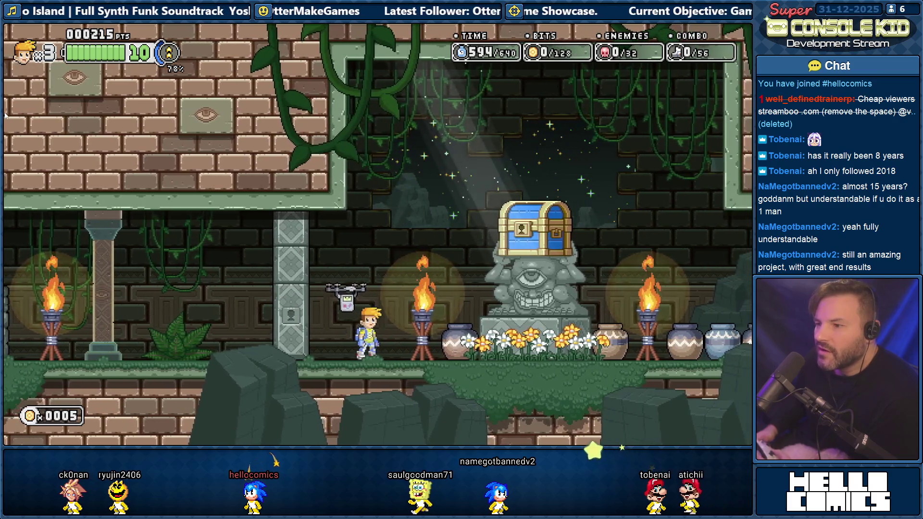
pyautogui.press('Escape')
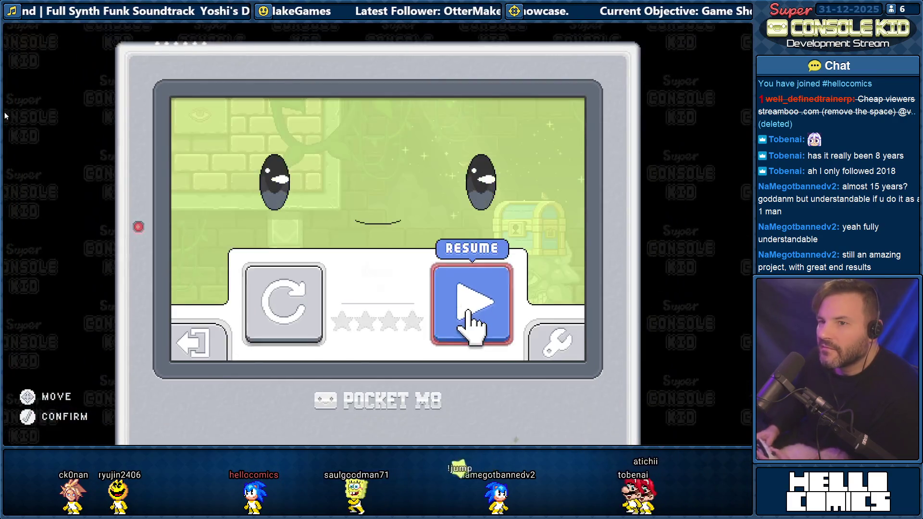
# Toggle the Pocket M8 pause menu on and off several times
pyautogui.press('Escape')
pyautogui.press('Escape')
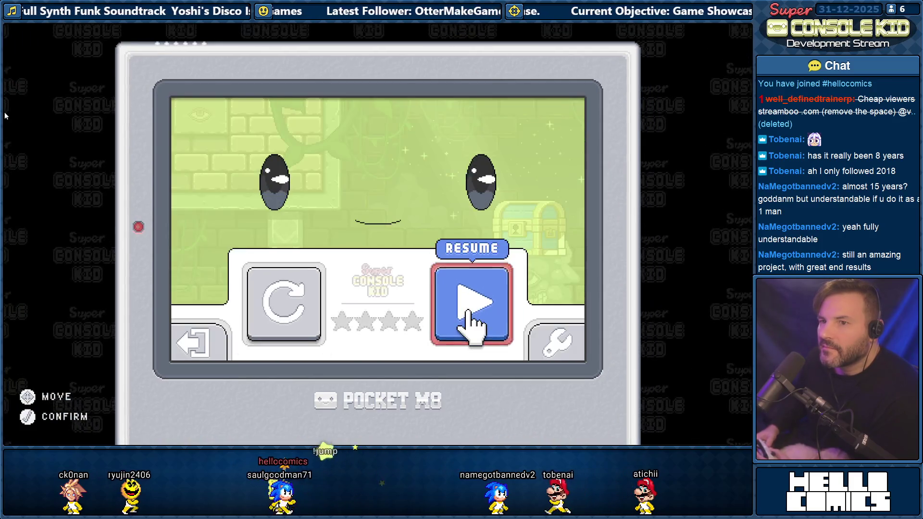
pyautogui.press('Escape')
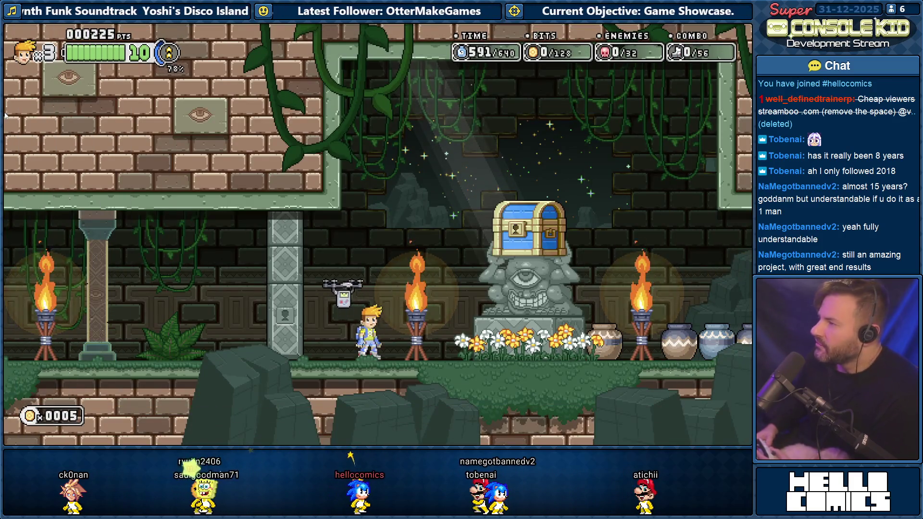
pyautogui.press('Escape')
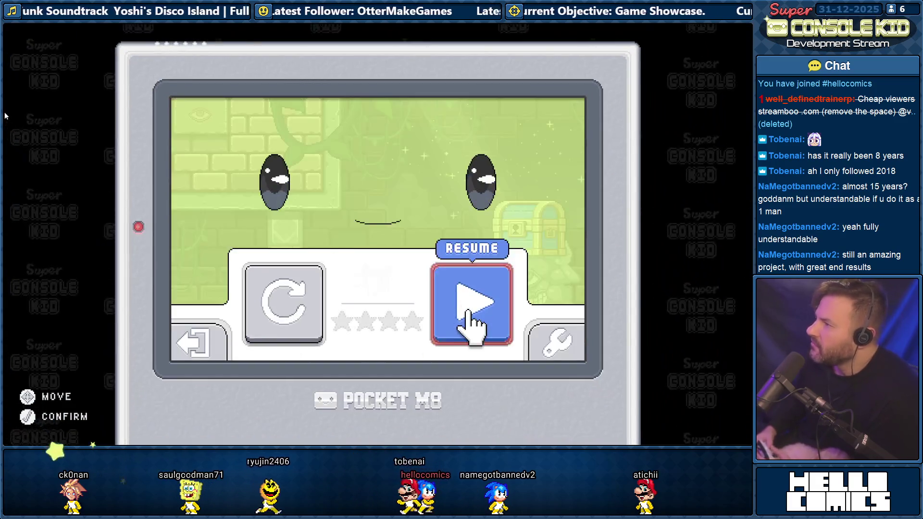
pyautogui.press('Escape')
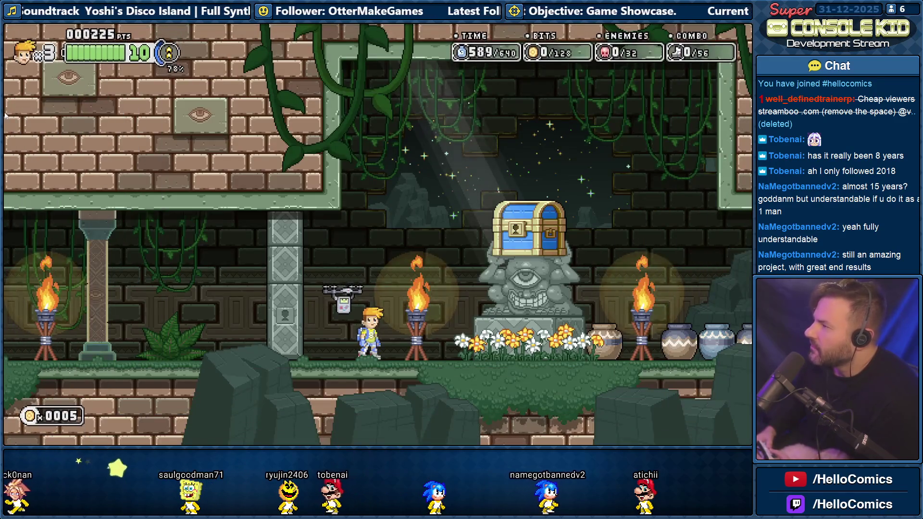
pyautogui.press('Escape')
# Open and close Options, resume, and walk to the chest statue and back
pyautogui.press('Left')
pyautogui.press('Left')
pyautogui.press('Right')
pyautogui.press('Right')
pyautogui.press('Right')
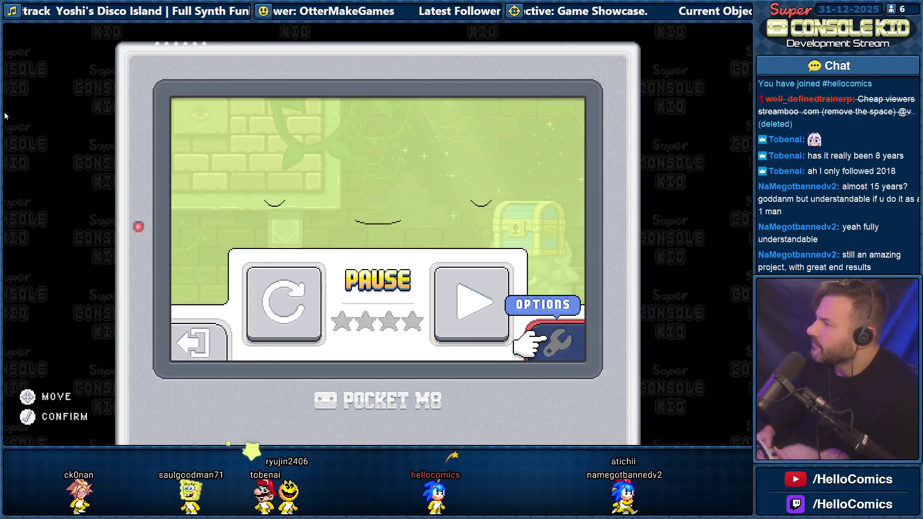
pyautogui.press('Return')
pyautogui.press('Escape')
pyautogui.press('Left')
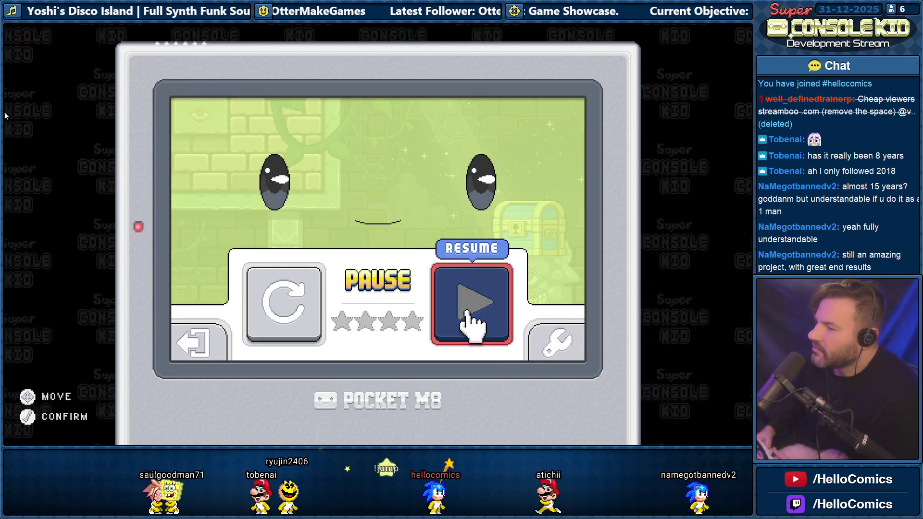
pyautogui.press('Return')
pyautogui.press('Right')
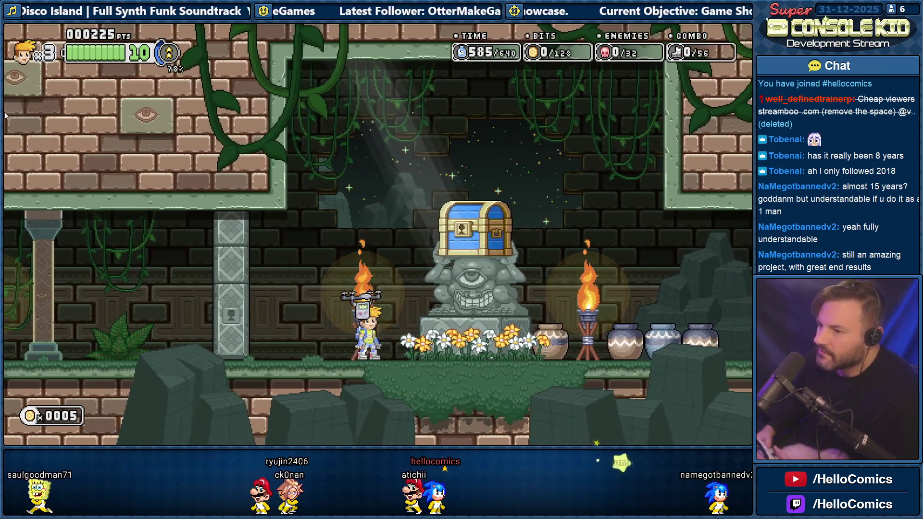
pyautogui.press('Left')
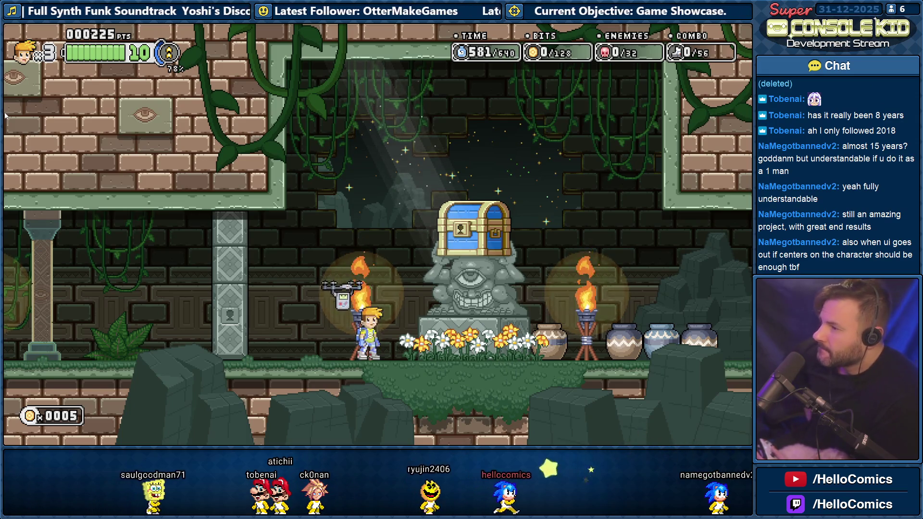
# Walk left to the door and inspect it to show 'The door is locked!'
pyautogui.press('Left')
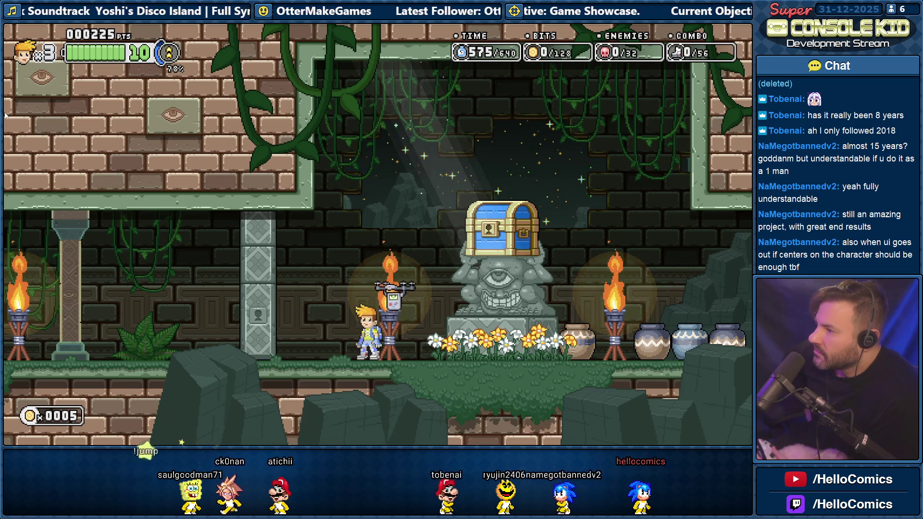
pyautogui.press('Left')
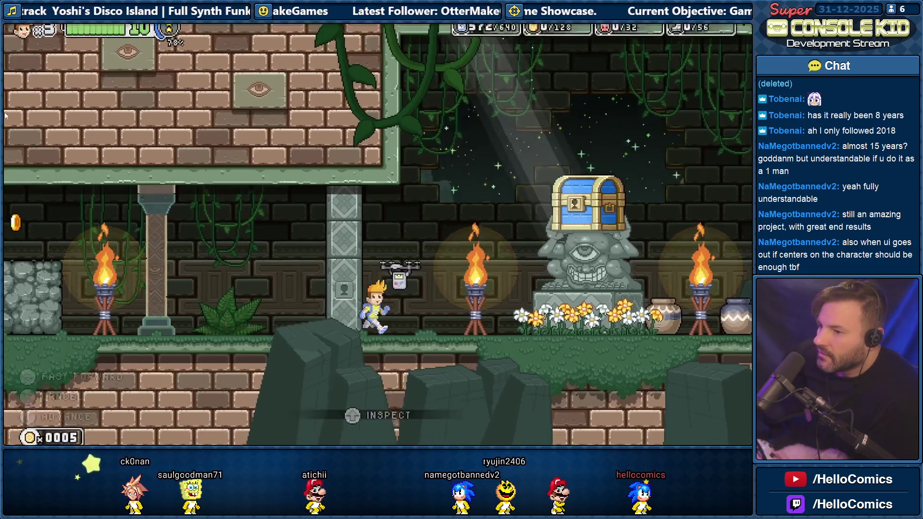
pyautogui.press('Up')
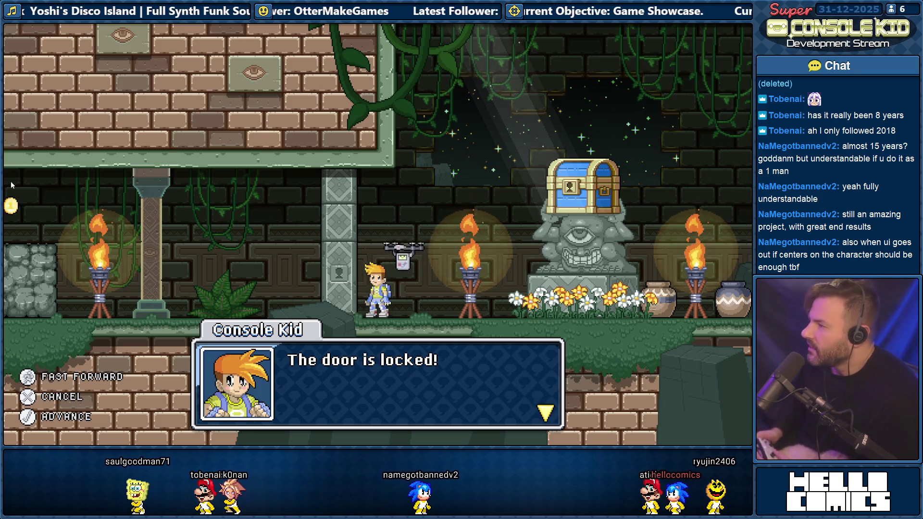
# Advance the Pocket M8 dialogue to 'Let's search for the key!' and resume play
pyautogui.press('Return')
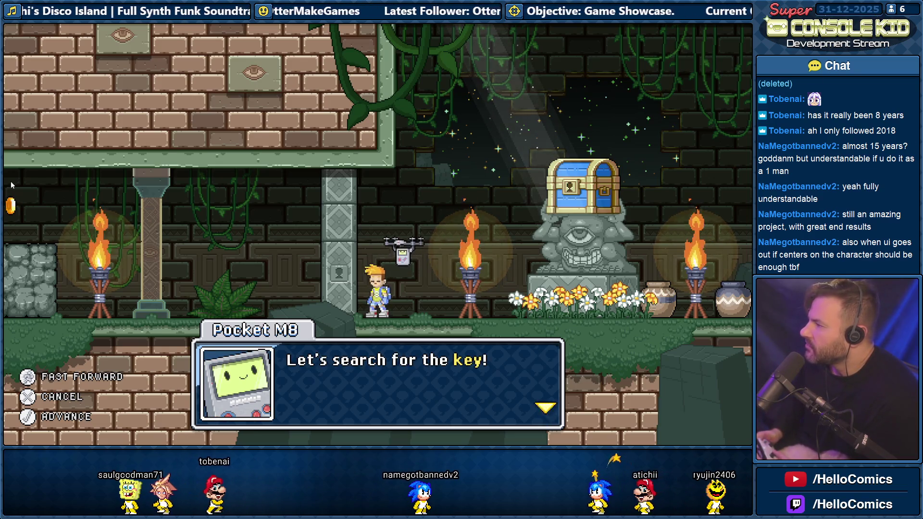
pyautogui.press('Return')
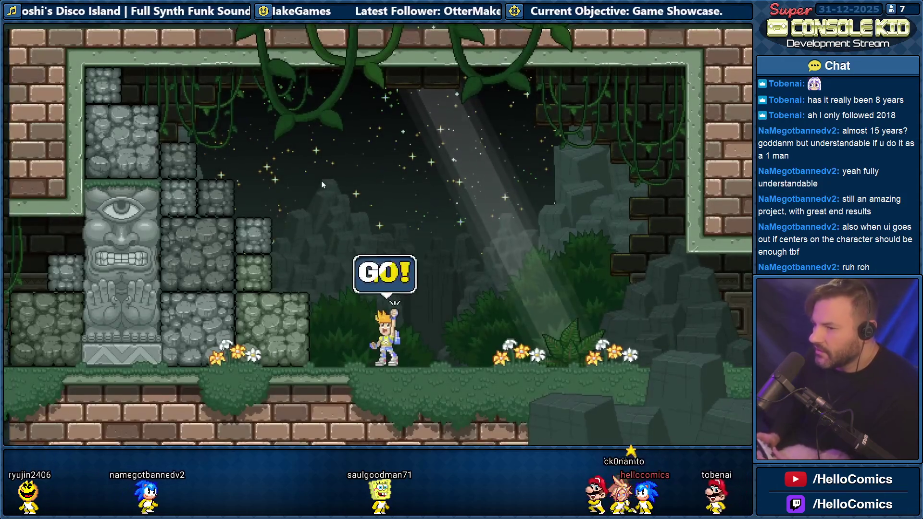
# Check the Music volume under Options > Audio without changing anything
pyautogui.press('Escape')
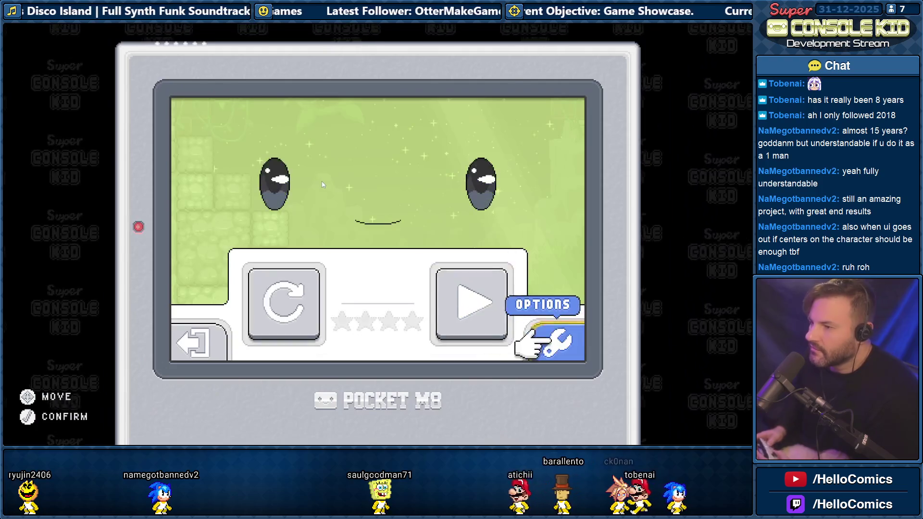
pyautogui.press('Return')
pyautogui.press('Up')
pyautogui.press('Return')
pyautogui.press('Down')
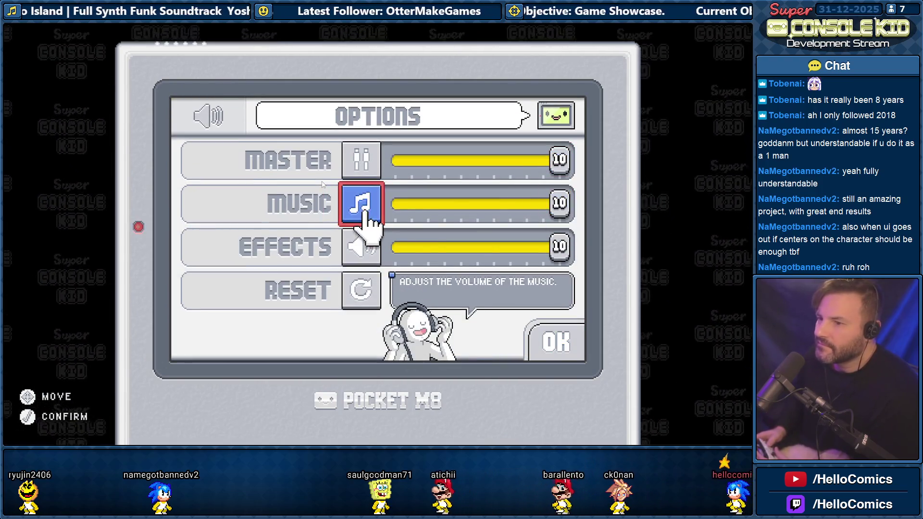
pyautogui.press('Escape')
pyautogui.press('Escape')
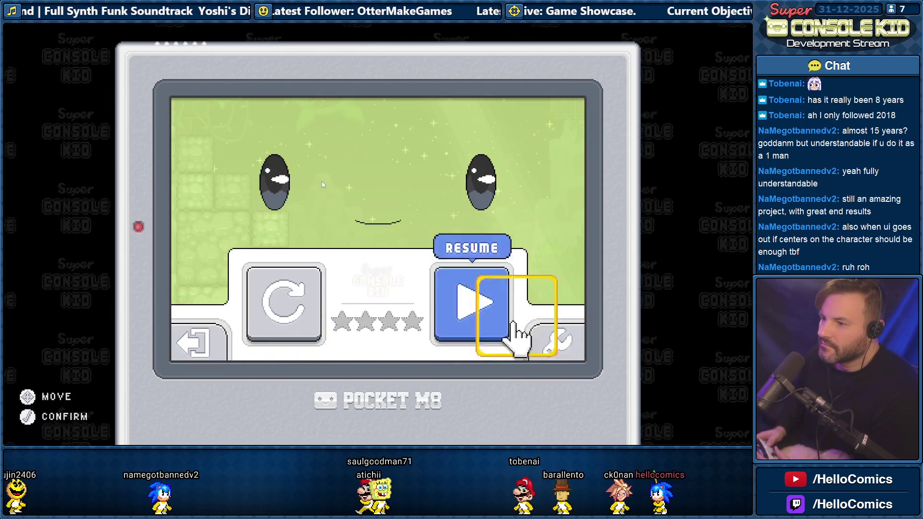
# Resume the jungle level and ground-pound the stone blocks to the left
pyautogui.press('Return')
pyautogui.press('Left')
pyautogui.press('space')
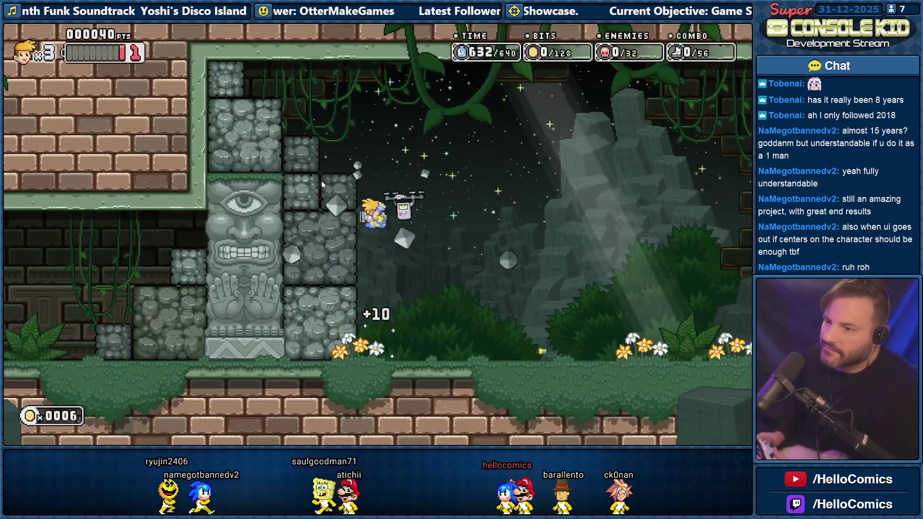
# Hop onto the tiki statue and smash the stone blocks beside it
pyautogui.press('space')
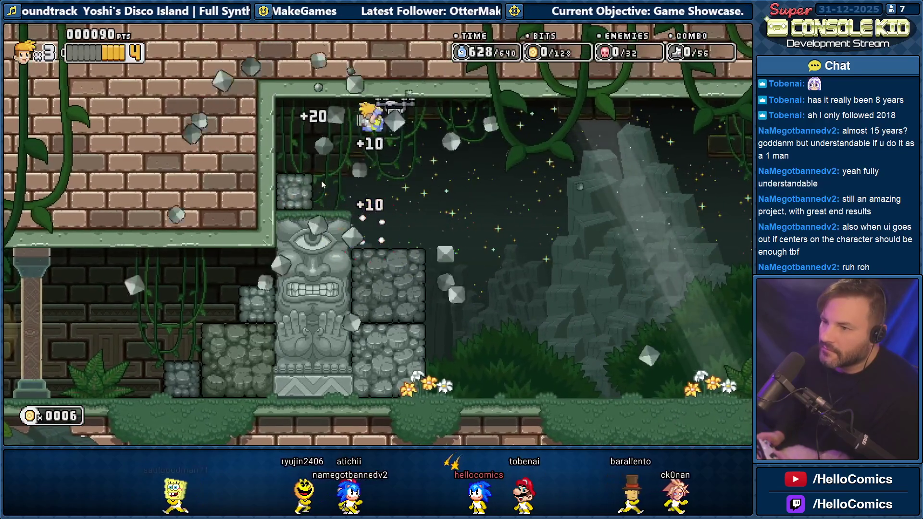
pyautogui.press('Left')
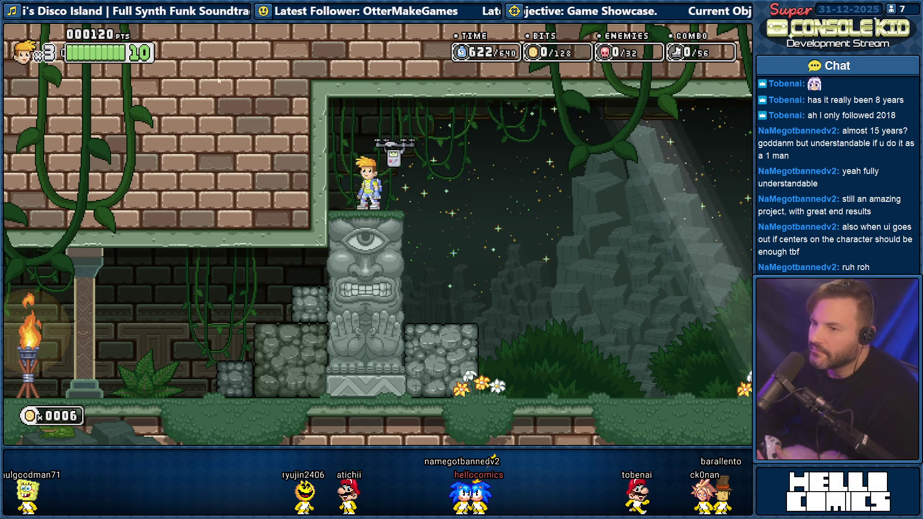
pyautogui.press('space')
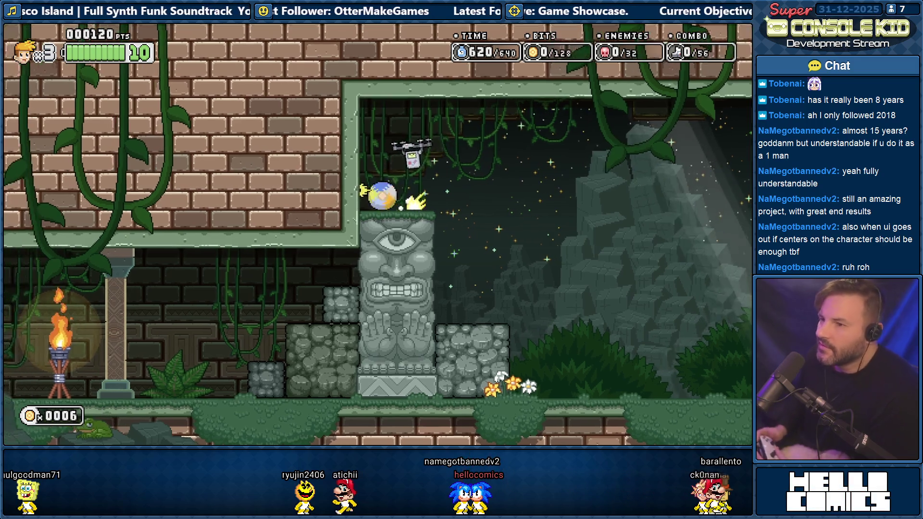
pyautogui.press('Right')
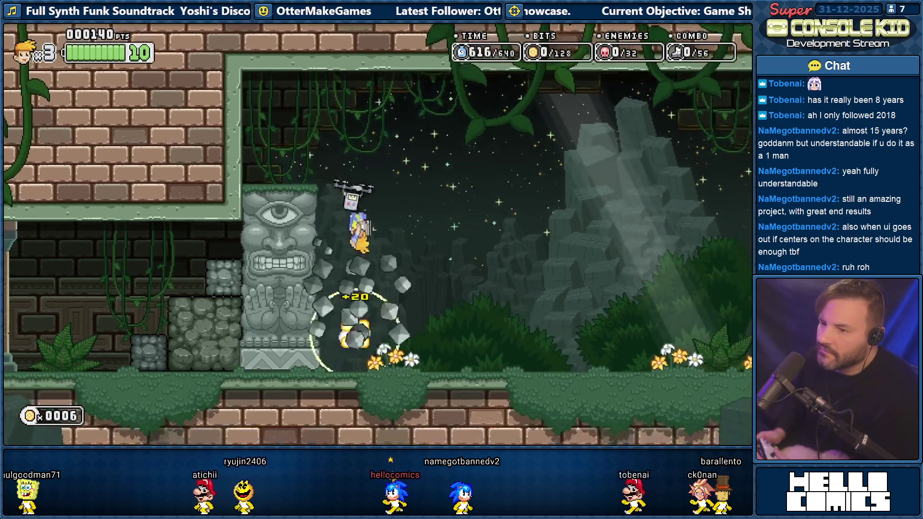
pyautogui.press('space')
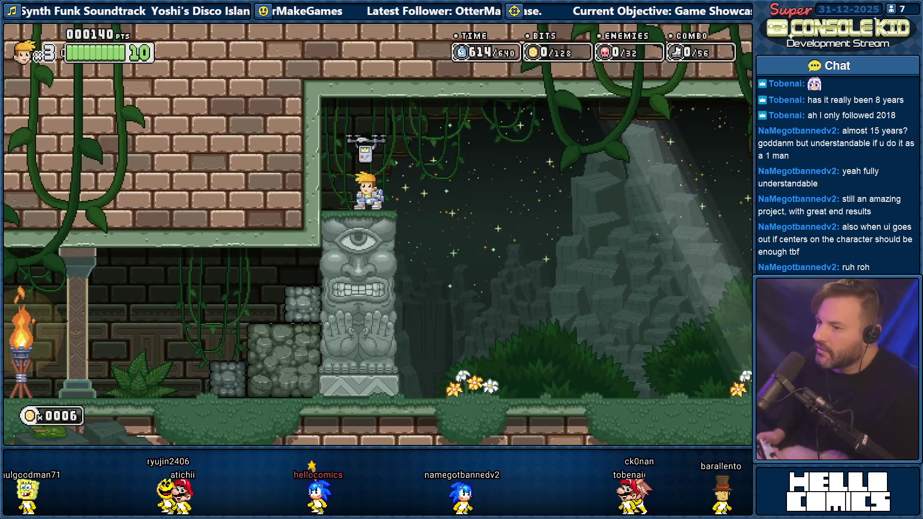
pyautogui.press('Right')
pyautogui.press('space')
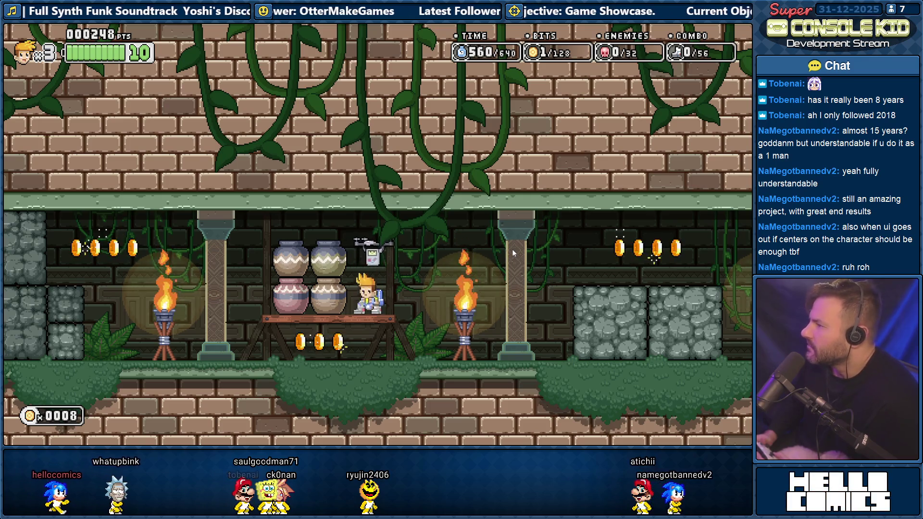
# Jump and drop around the pot table, landing back on top
pyautogui.press('space')
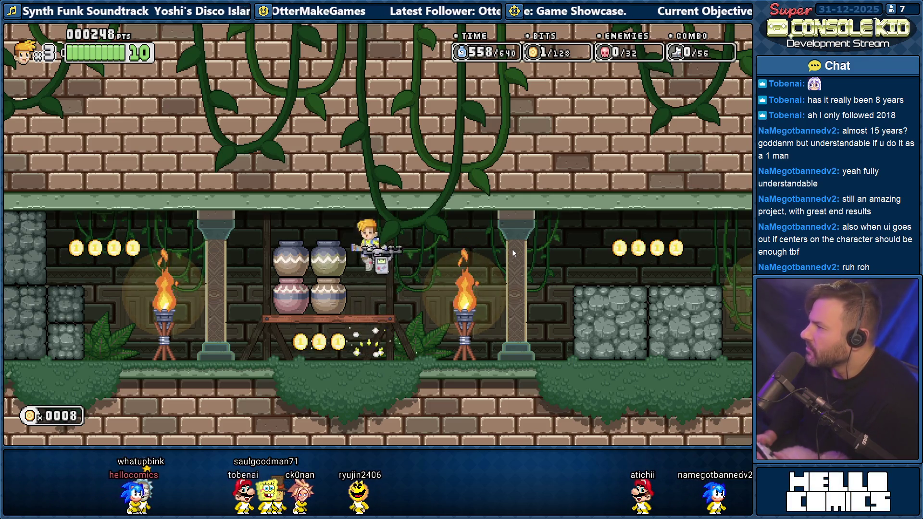
pyautogui.press('Down')
pyautogui.press('space')
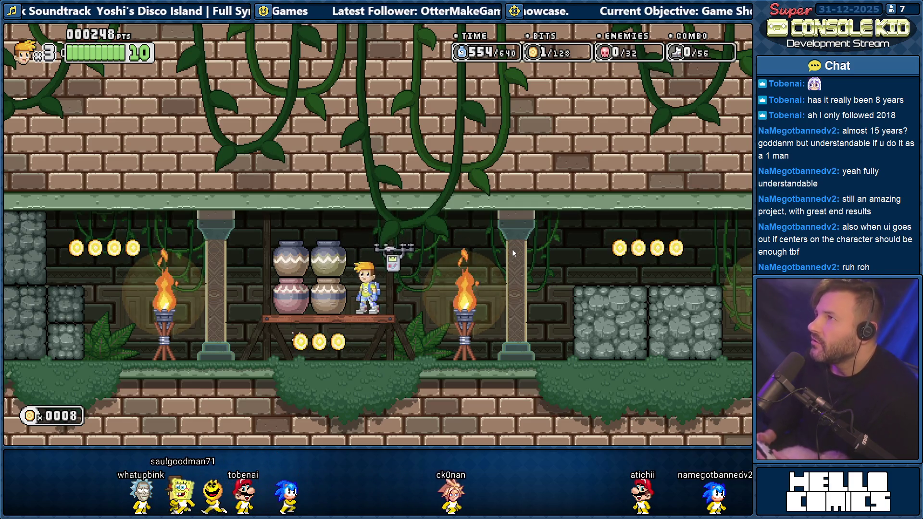
pyautogui.press('Left')
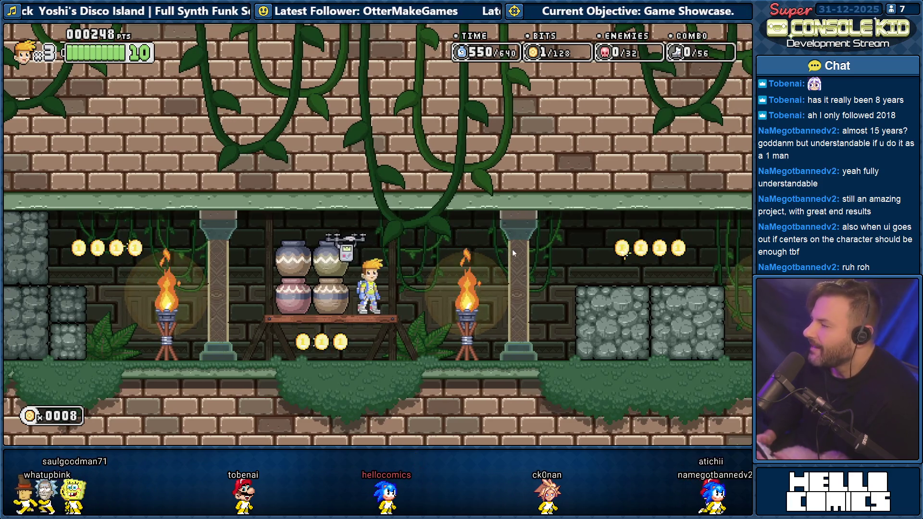
pyautogui.press('Down')
pyautogui.press('space')
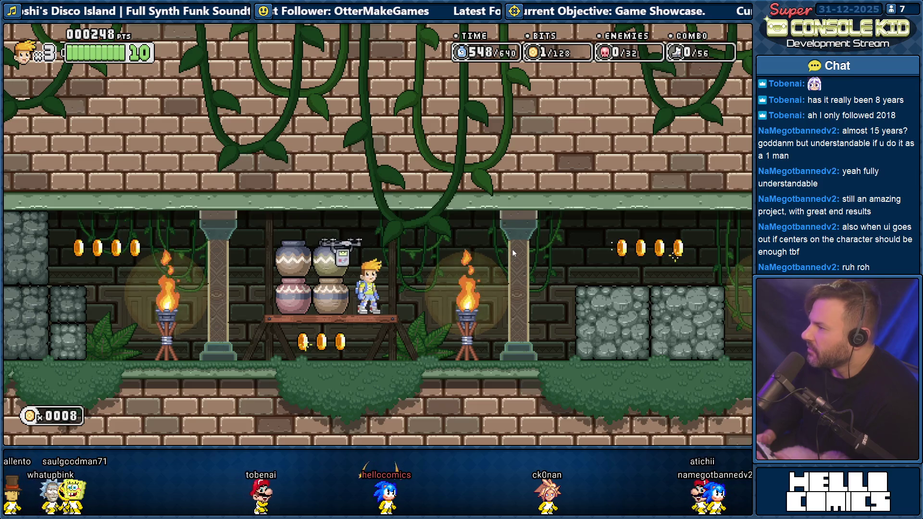
pyautogui.press('space')
# Dash right collecting coins to the chest statue and inspect the locked door
pyautogui.press('Right')
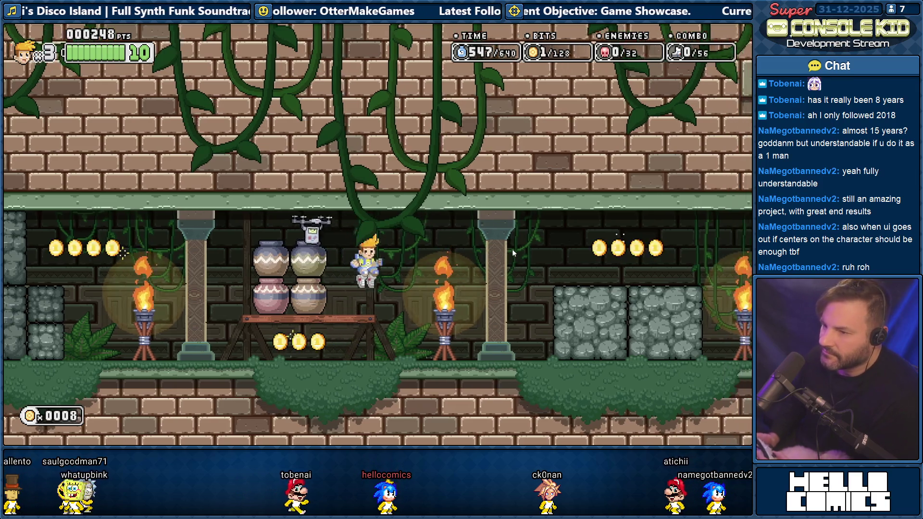
pyautogui.press('Right')
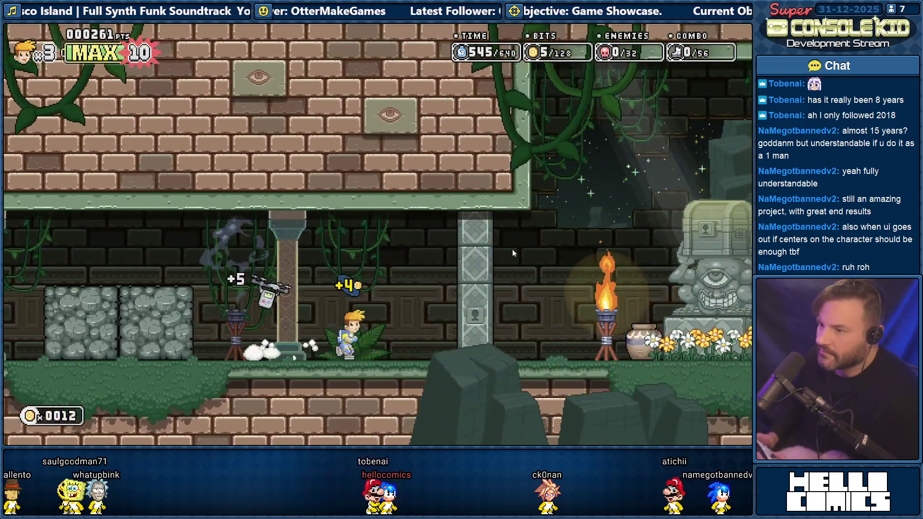
pyautogui.press('Right')
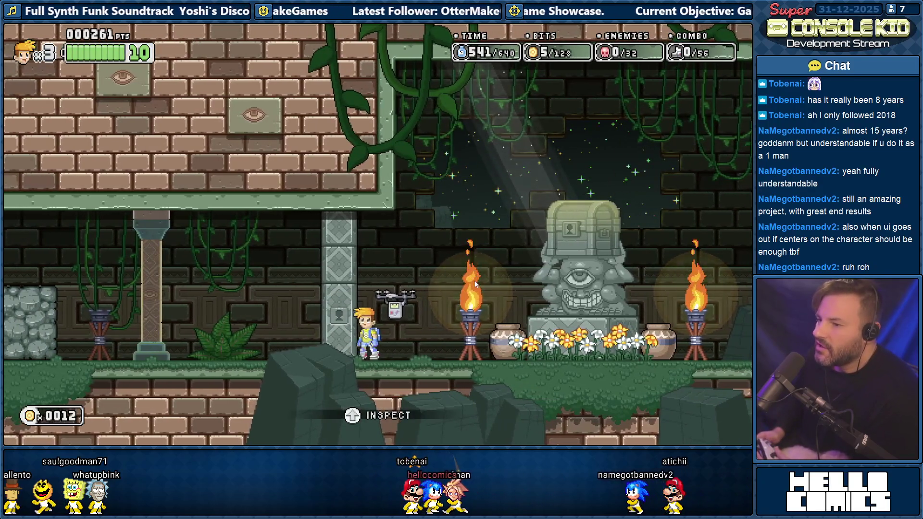
pyautogui.press('Right')
pyautogui.press('space')
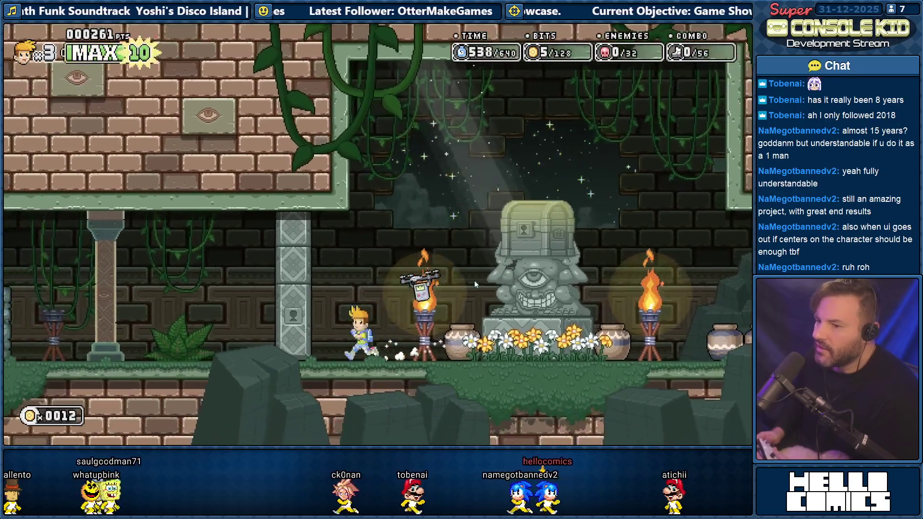
pyautogui.press('Up')
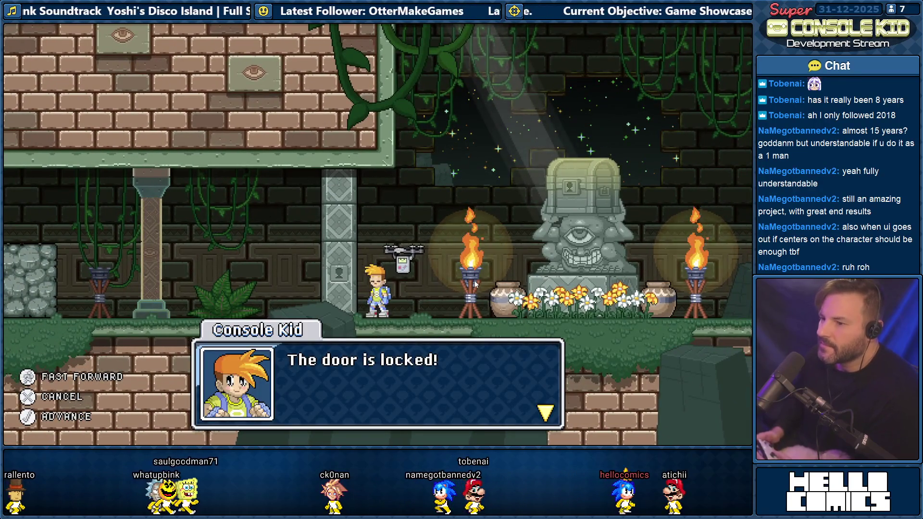
# Advance through the locked-door dialogue, past 'Did you hear that?', and close it
pyautogui.press('Return')
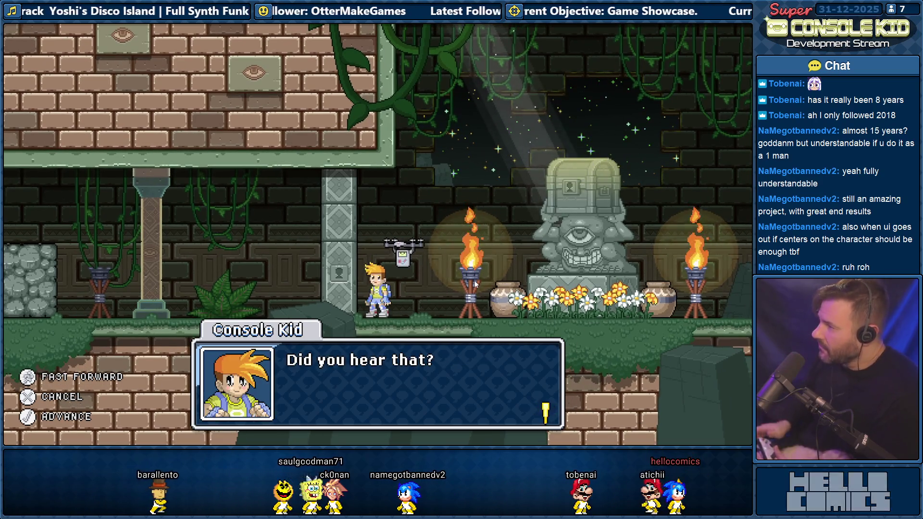
pyautogui.press('Return')
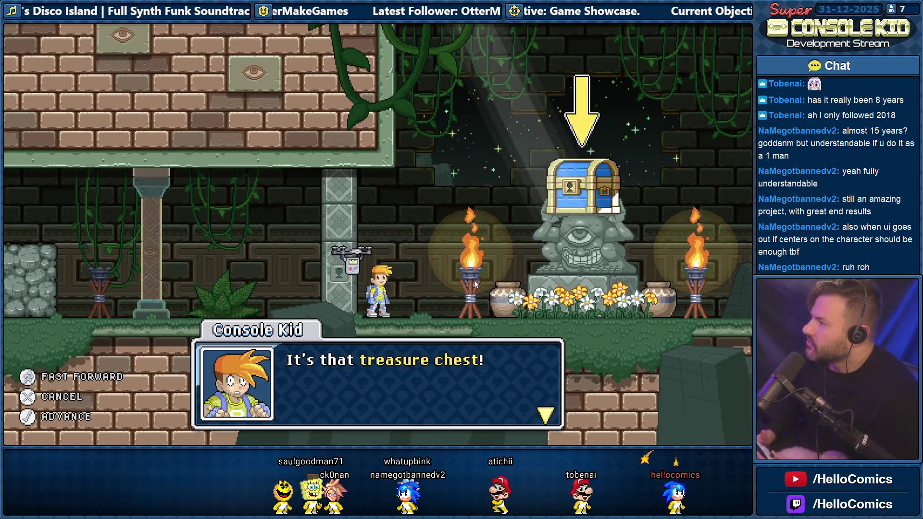
pyautogui.press('Return')
# Jump up to break open the statue's chest, raising the score to 271, and move on
pyautogui.press('Right')
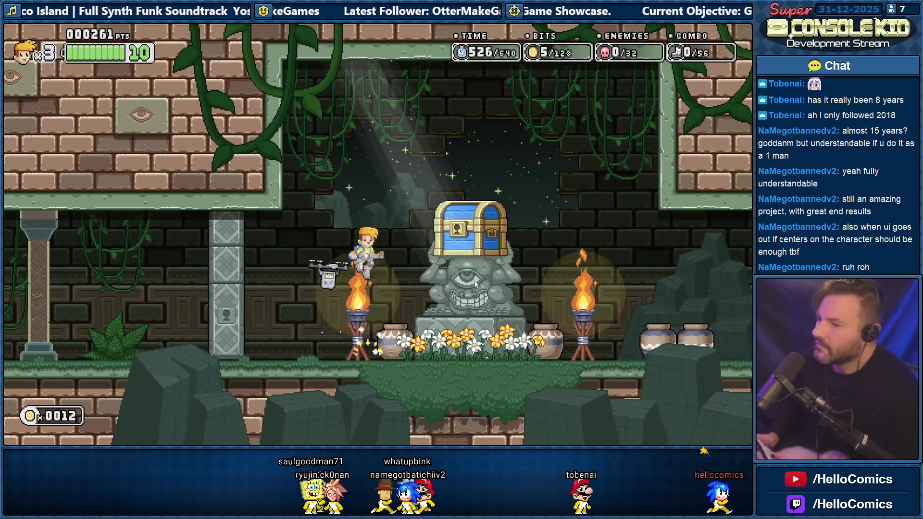
pyautogui.press('space')
pyautogui.press('Right')
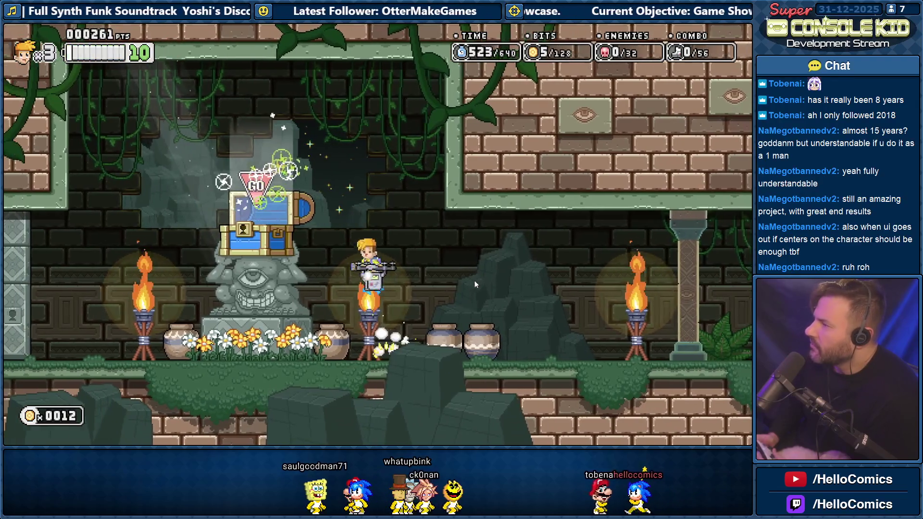
pyautogui.press('space')
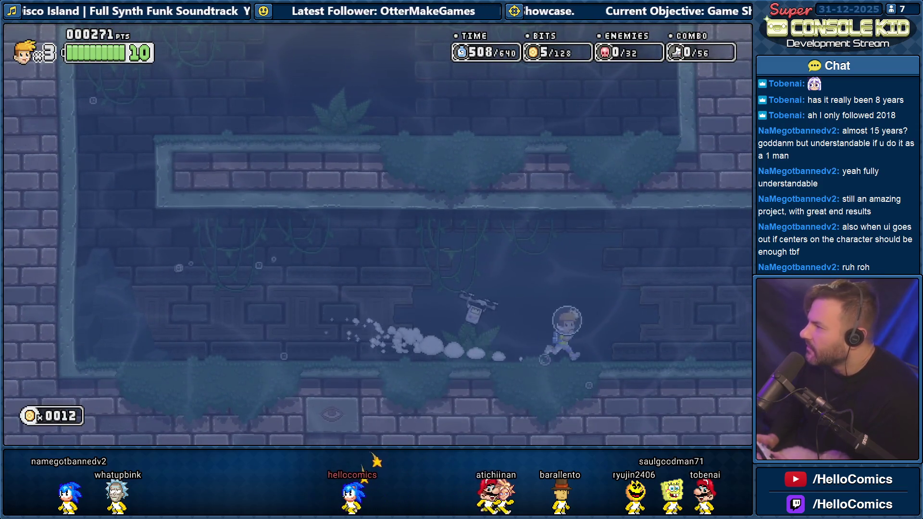
# Swim left, then dash right through the flooded passage, kicking upward at the end
pyautogui.press('Left')
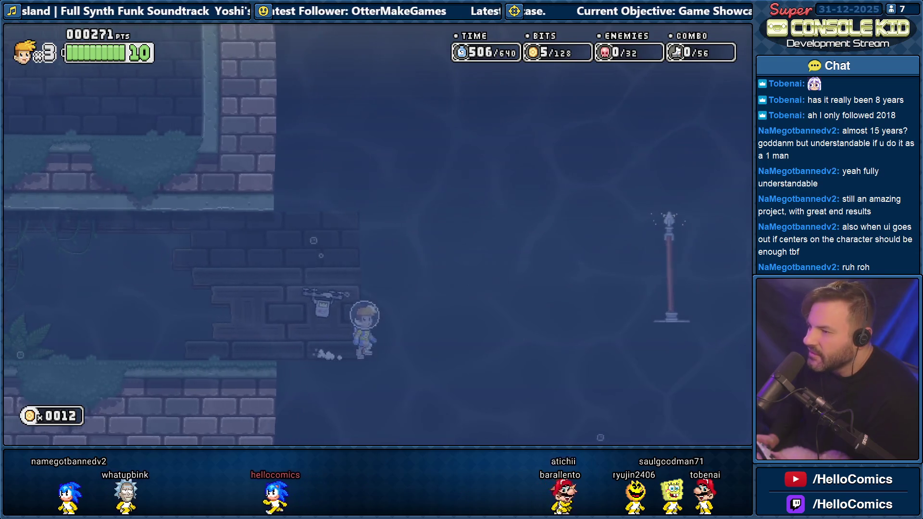
pyautogui.press('Right')
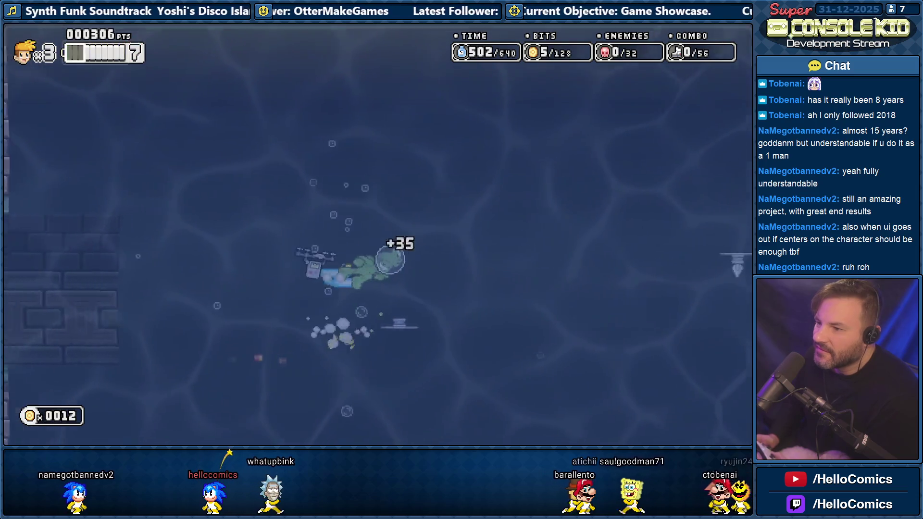
pyautogui.press('Right')
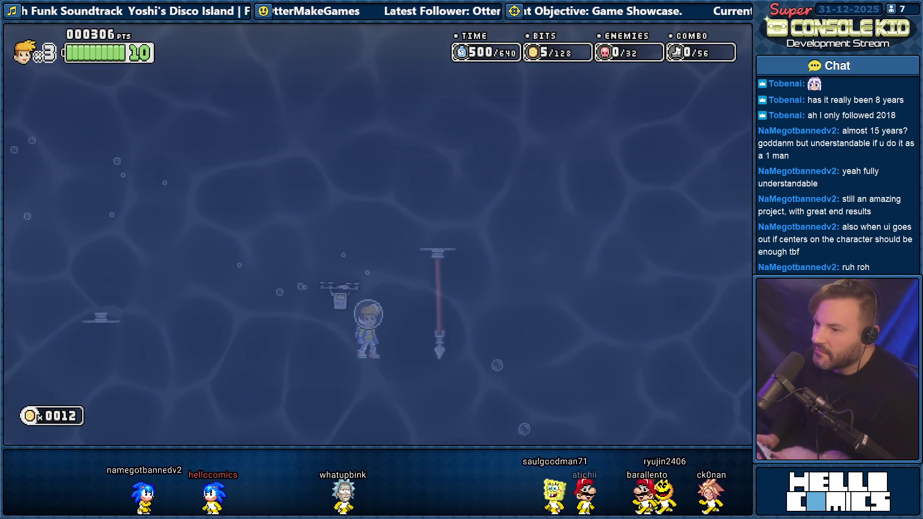
pyautogui.press('space')
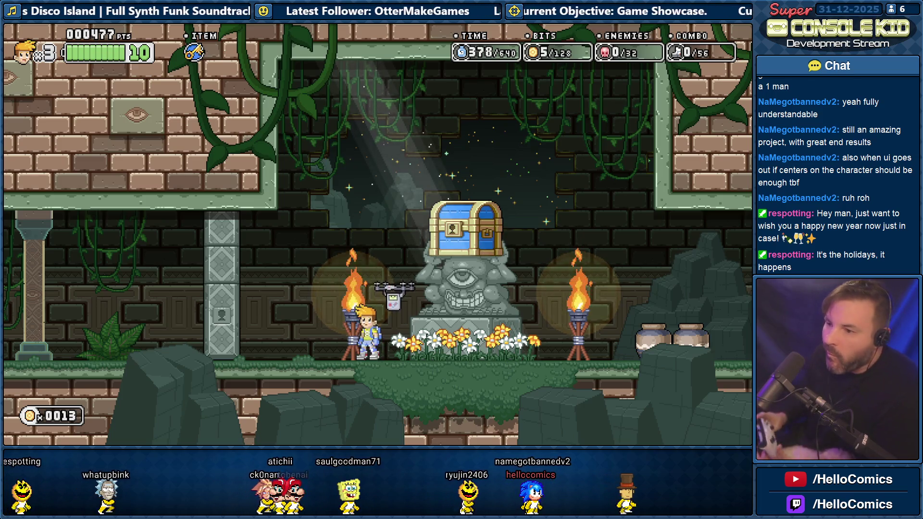
# Walk left past the torch and onto the floppy save point
pyautogui.press('Left')
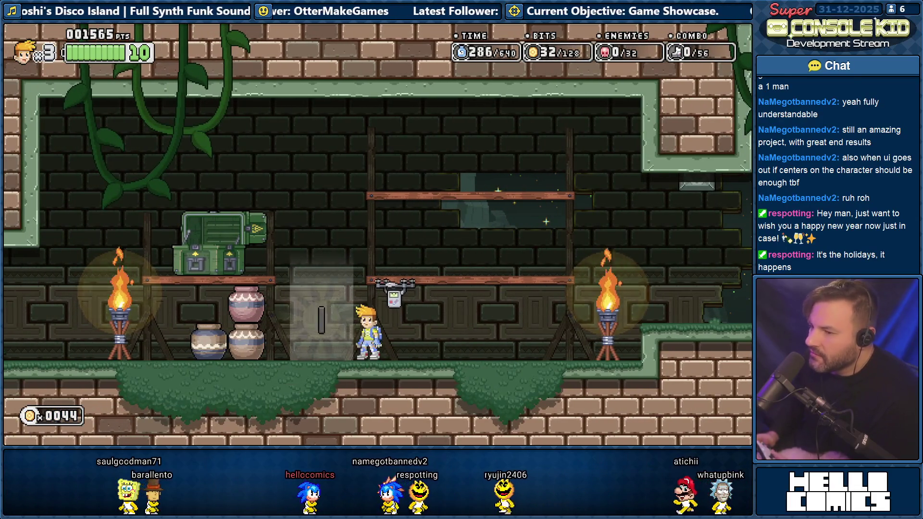
pyautogui.press('Left')
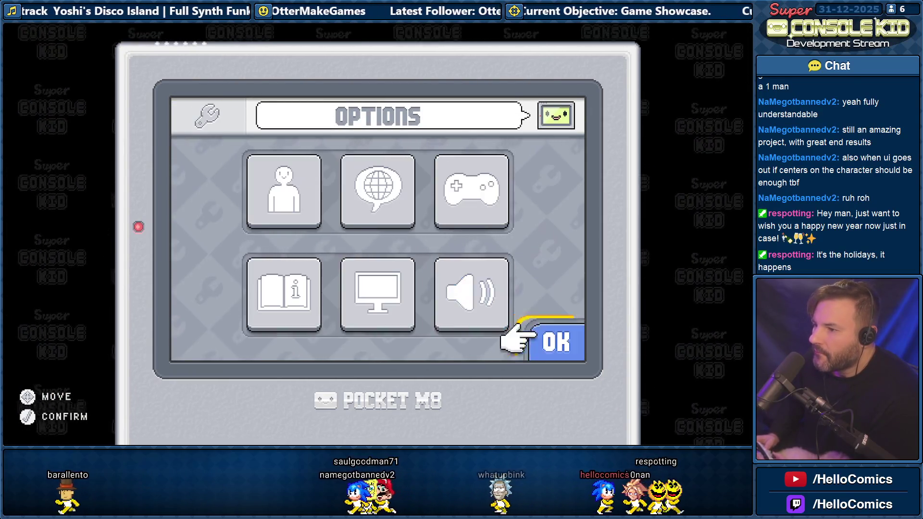
# Leave the Pocket M8 Options pause menu and resume playing level 1-4
pyautogui.press('Escape')
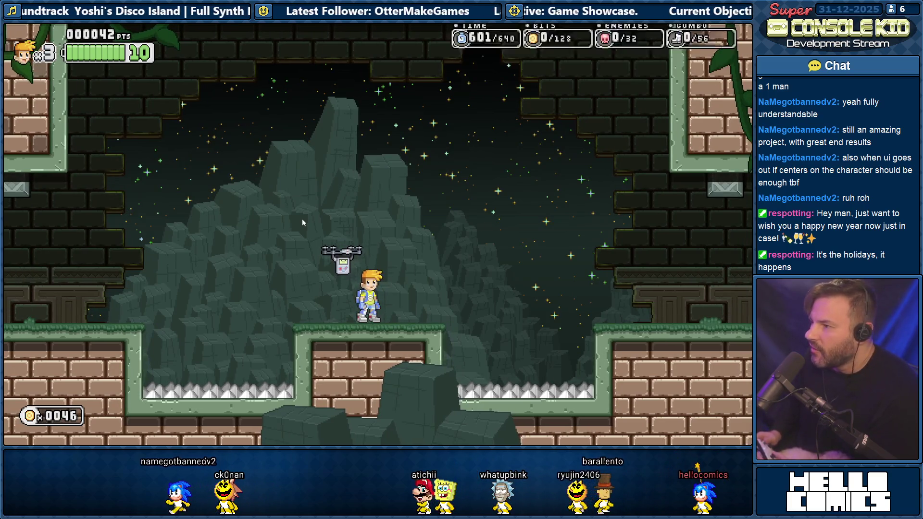
# Jetpack and dash right, smash the stone totem, and touch the goal trophy
pyautogui.press('Right')
pyautogui.press('space')
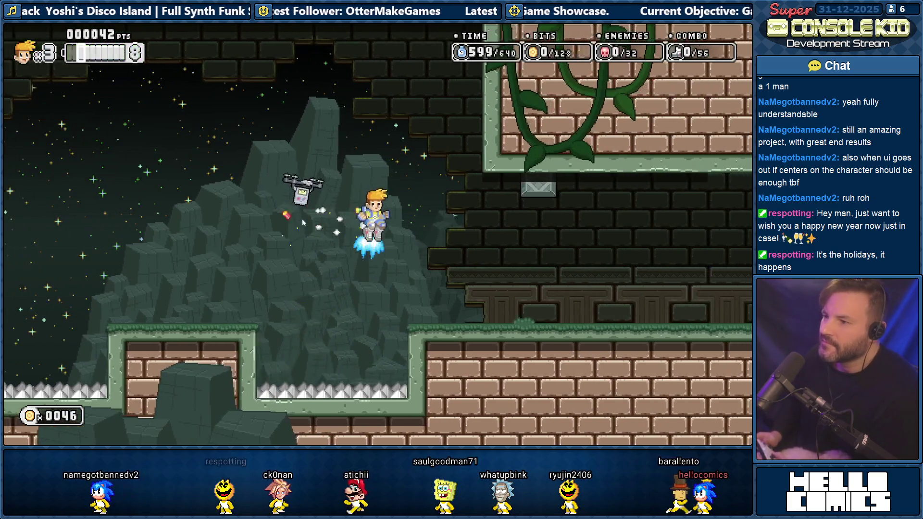
pyautogui.press('Right')
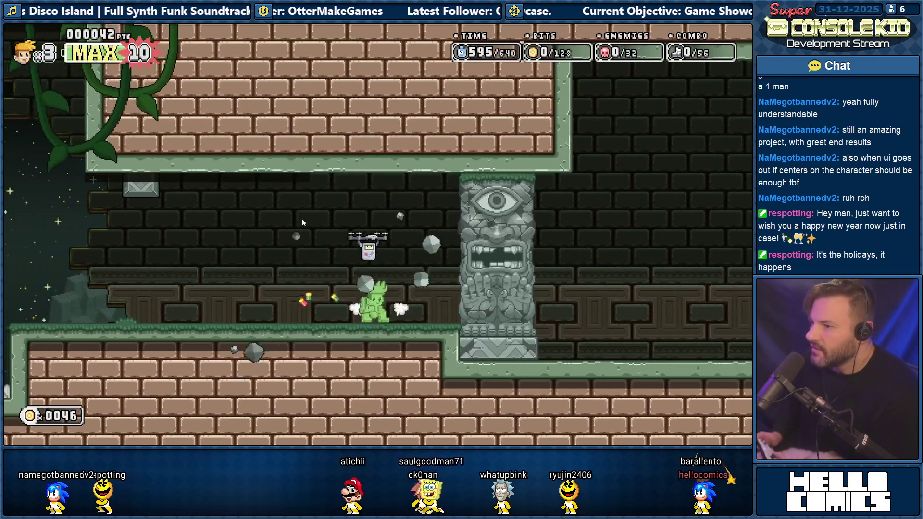
pyautogui.press('Right')
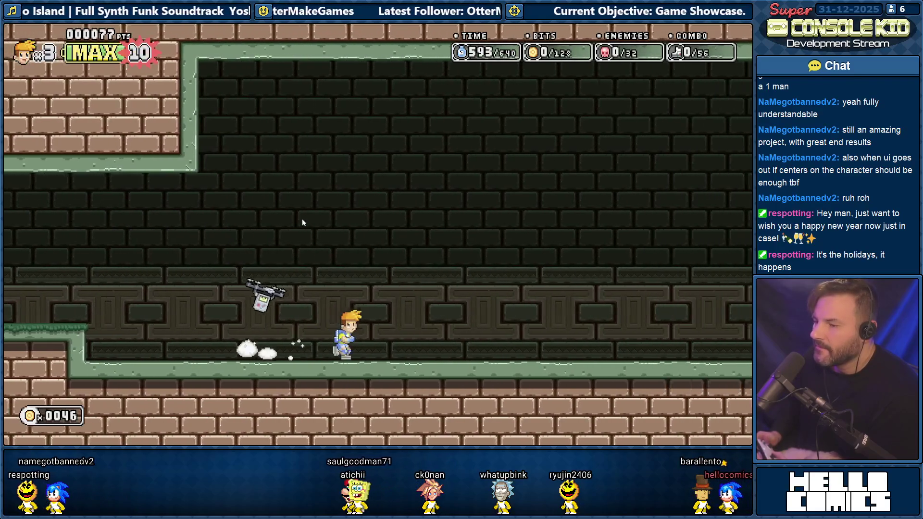
pyautogui.press('Right')
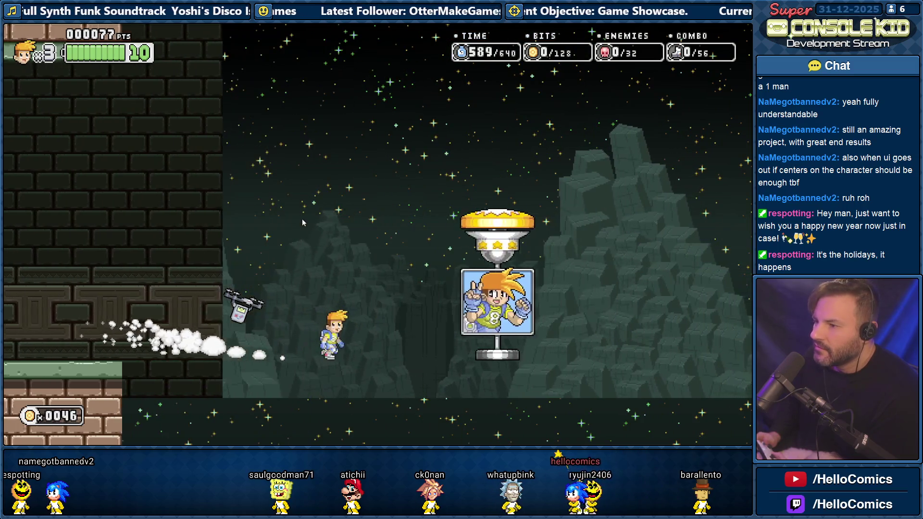
pyautogui.press('Right')
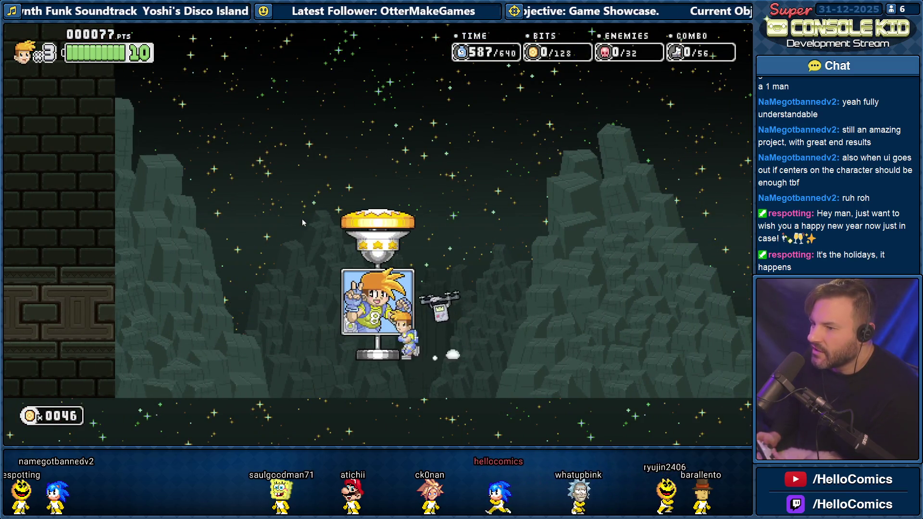
pyautogui.press('Left')
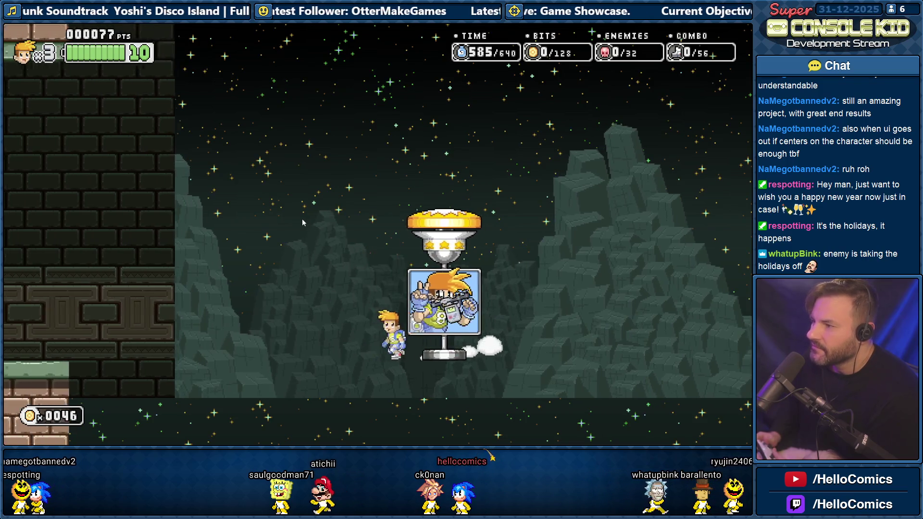
pyautogui.press('Left')
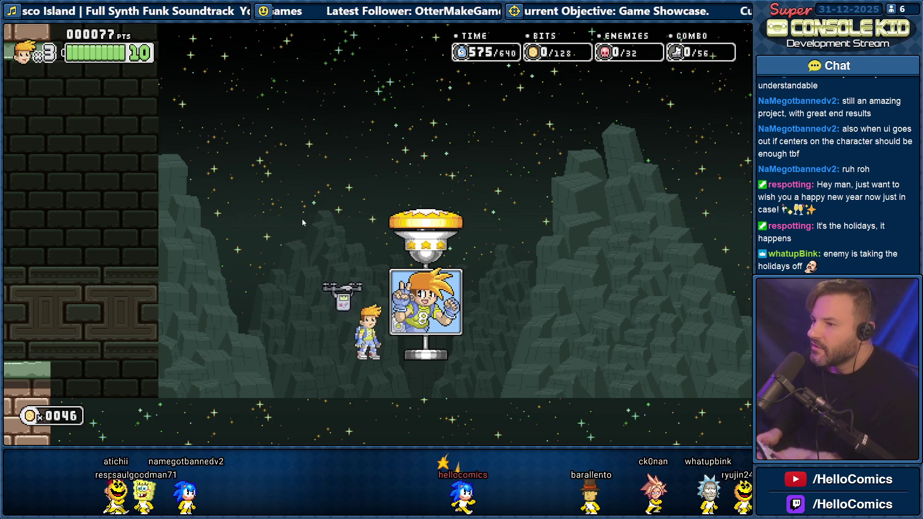
pyautogui.press('Right')
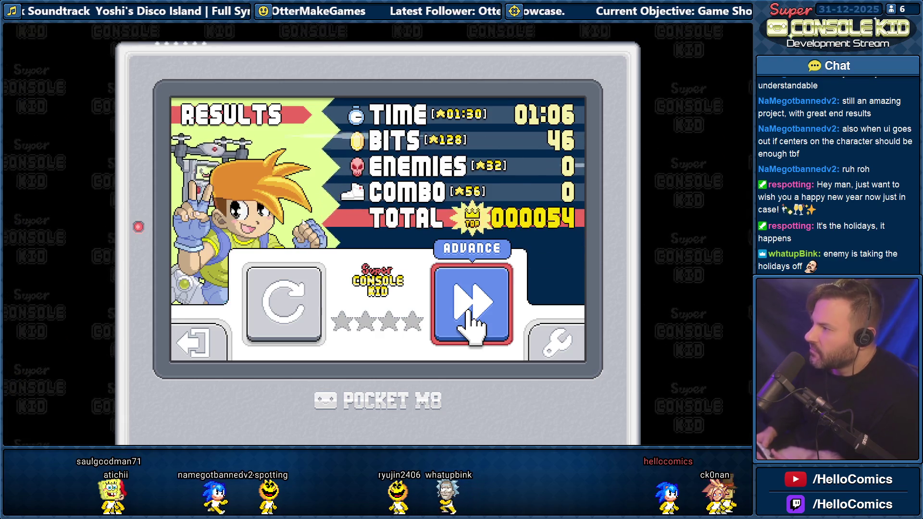
# Skip the results tally, choose Retry to restart the level, then pause into Options
pyautogui.press('Return')
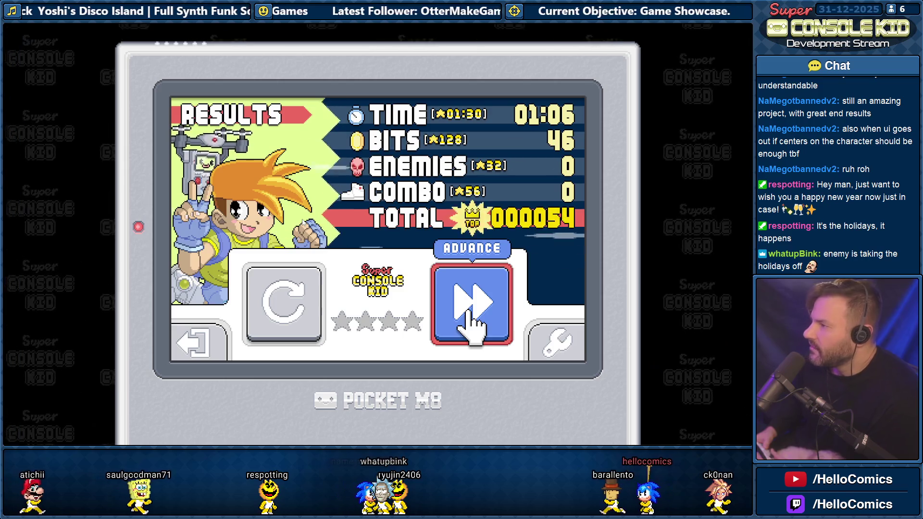
pyautogui.click(284, 329)
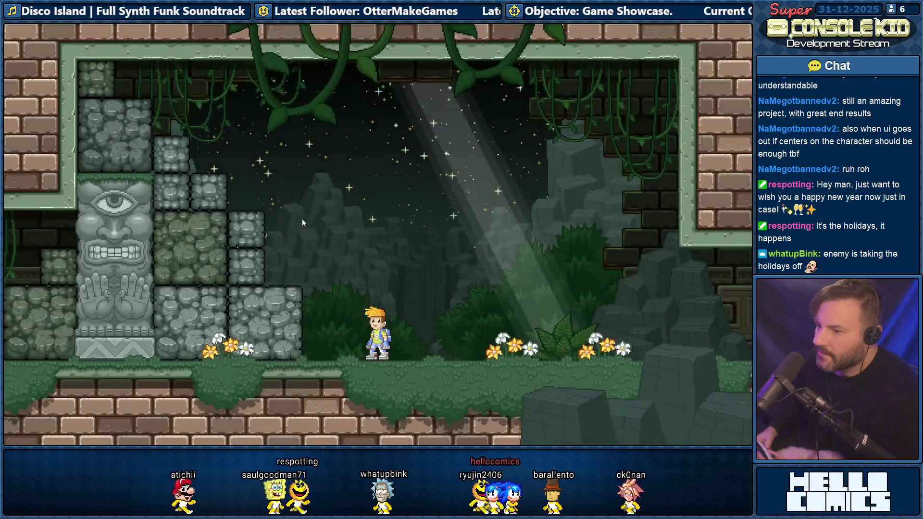
pyautogui.press('Escape')
pyautogui.press('Right')
pyautogui.press('Return')
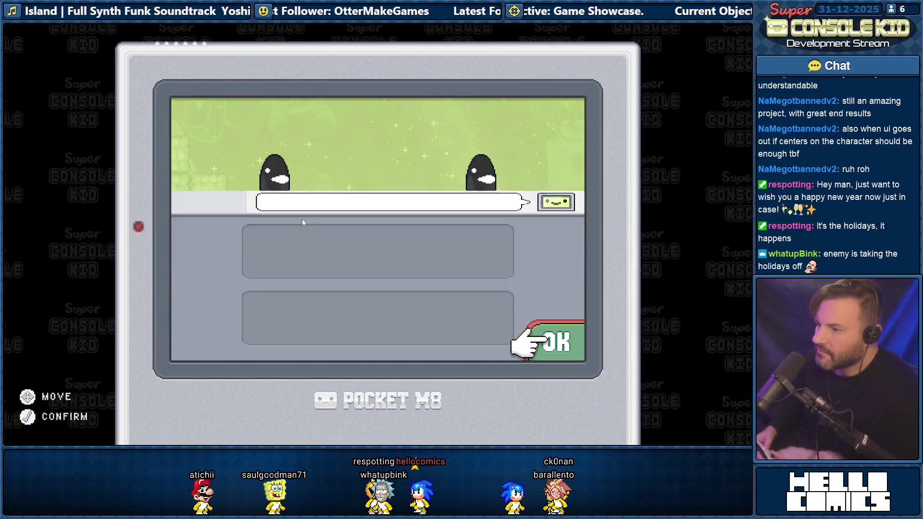
# Mute the music, leave sound effects at full volume, and confirm the audio settings
pyautogui.press('Up')
pyautogui.press('Return')
pyautogui.press('Down')
pyautogui.press('Return')
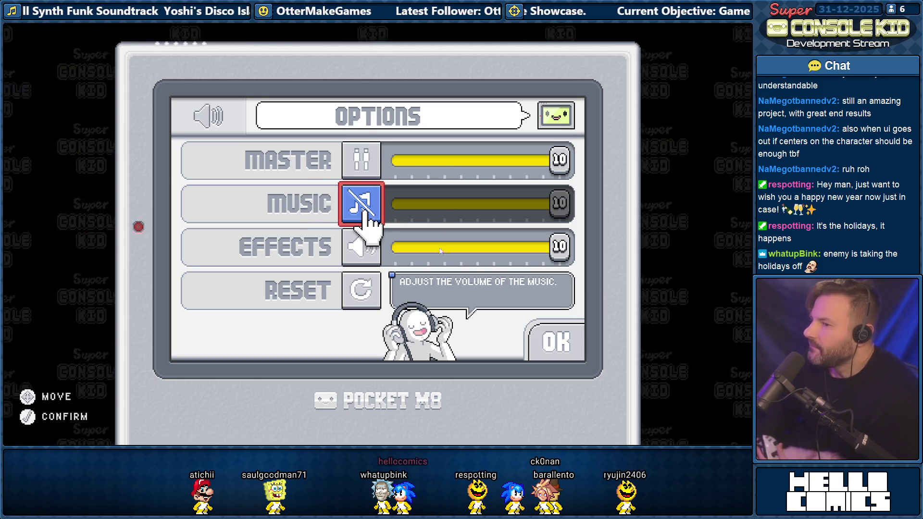
pyautogui.press('Down')
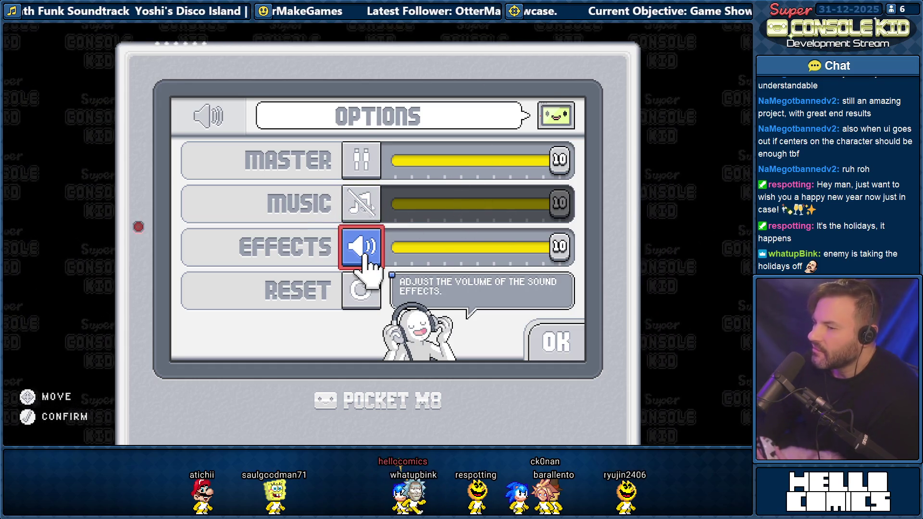
pyautogui.press('Down')
pyautogui.press('Down')
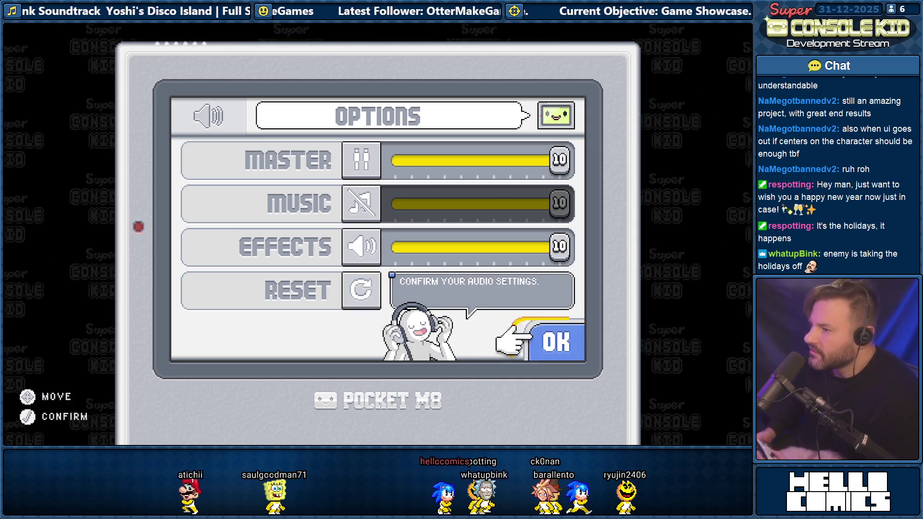
pyautogui.press('Return')
# Confirm the options to return to the pause menu and choose Resume
pyautogui.press('Right')
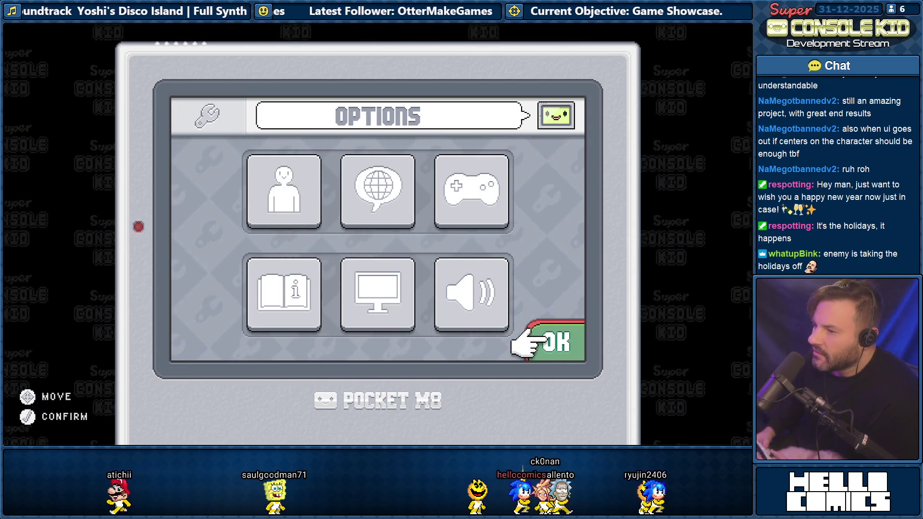
pyautogui.press('Left')
pyautogui.press('Right')
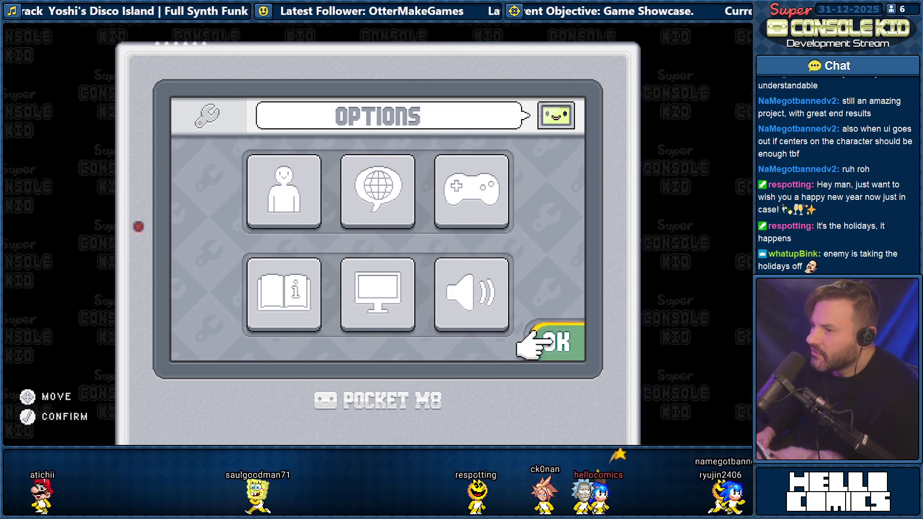
pyautogui.press('Return')
pyautogui.press('Left')
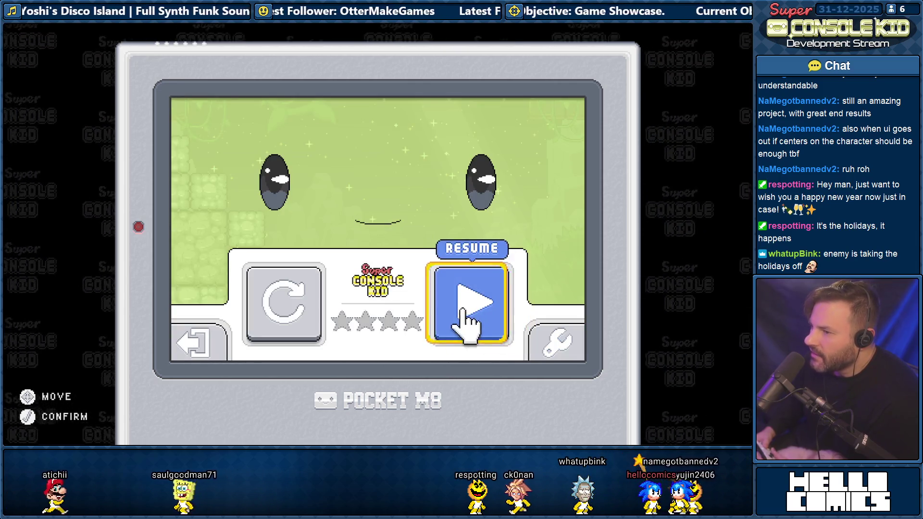
pyautogui.press('Return')
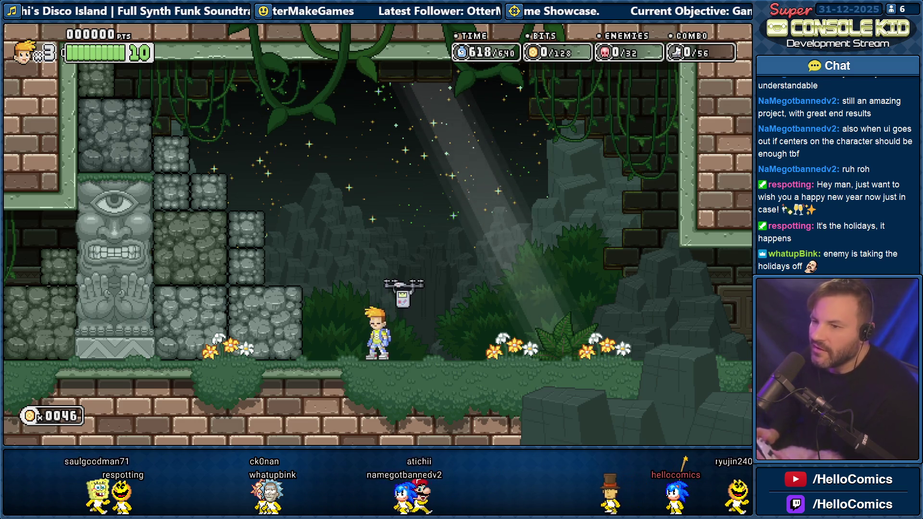
# Smash the stone blocks left of the tiki statue, raising the score to 40
pyautogui.press('Left')
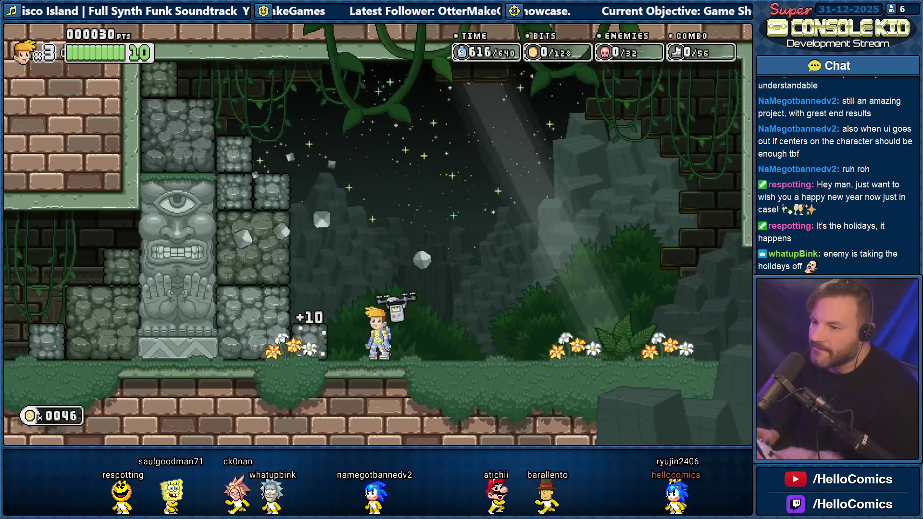
pyautogui.press('Left')
pyautogui.press('Right')
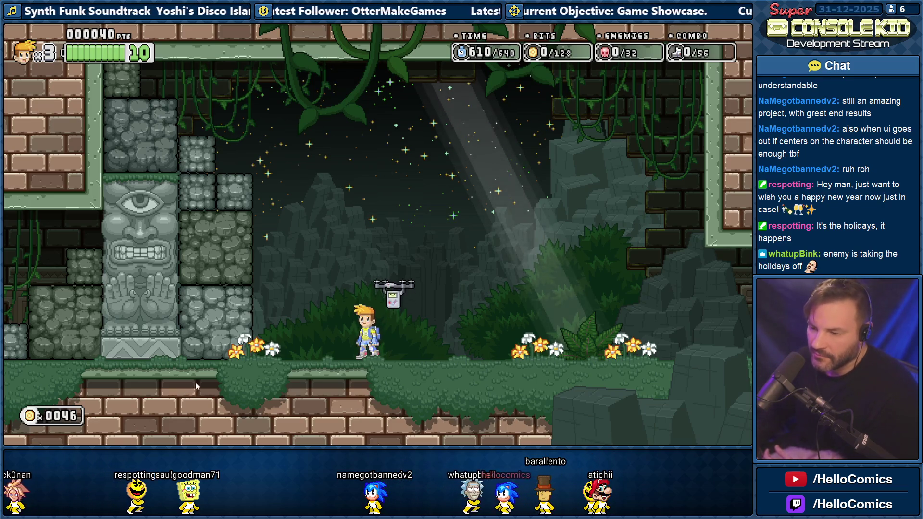
pyautogui.press('super')
# In Notepad++, duplicate the last task and reword it to 'Icon to indicate cutscene'
pyautogui.write('n')
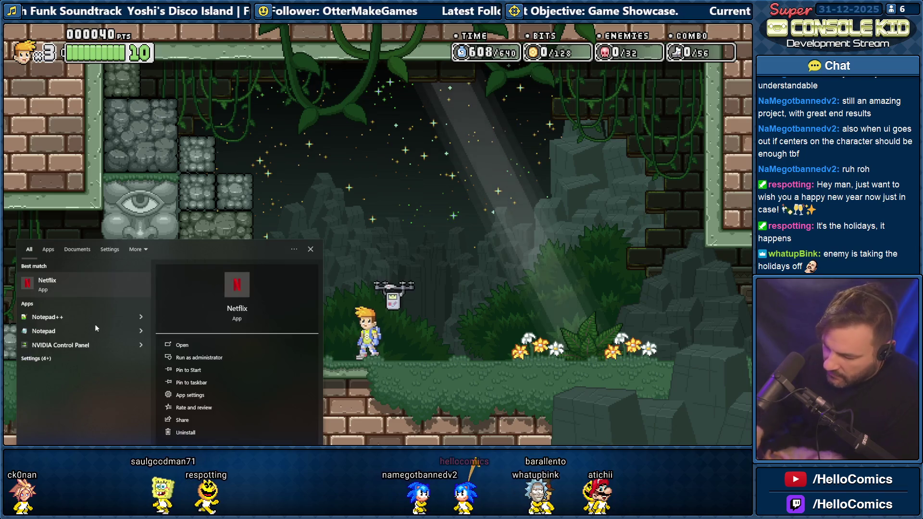
pyautogui.write('otepad')
pyautogui.press('Return')
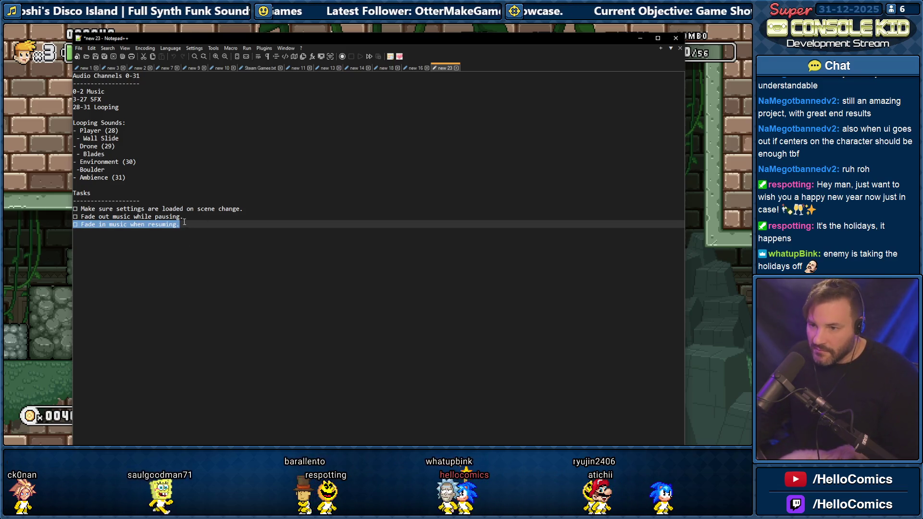
pyautogui.hotkey('ctrl', 'd')
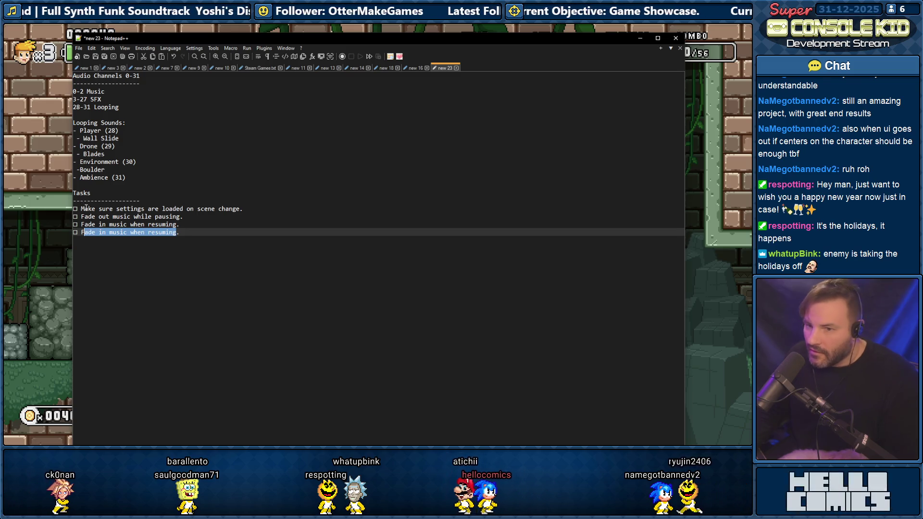
pyautogui.moveTo(80, 208); pyautogui.dragTo(228, 209)
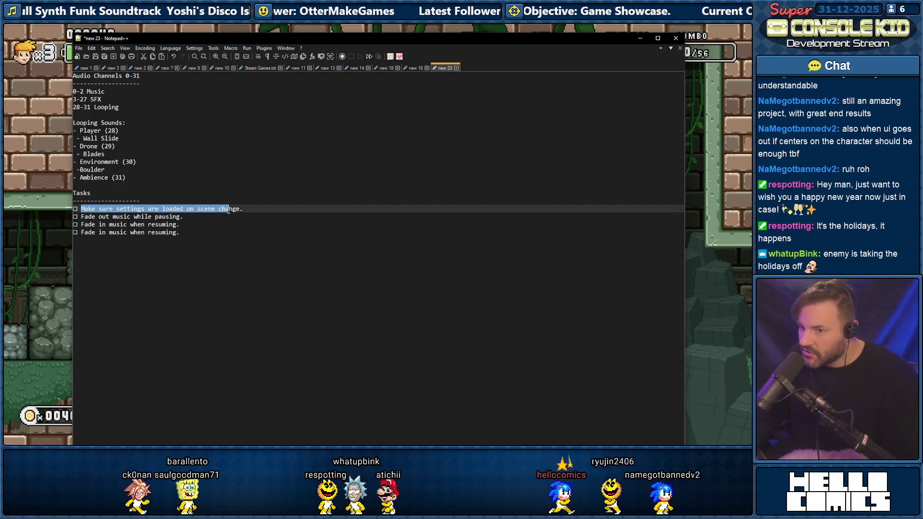
pyautogui.click(176, 232)
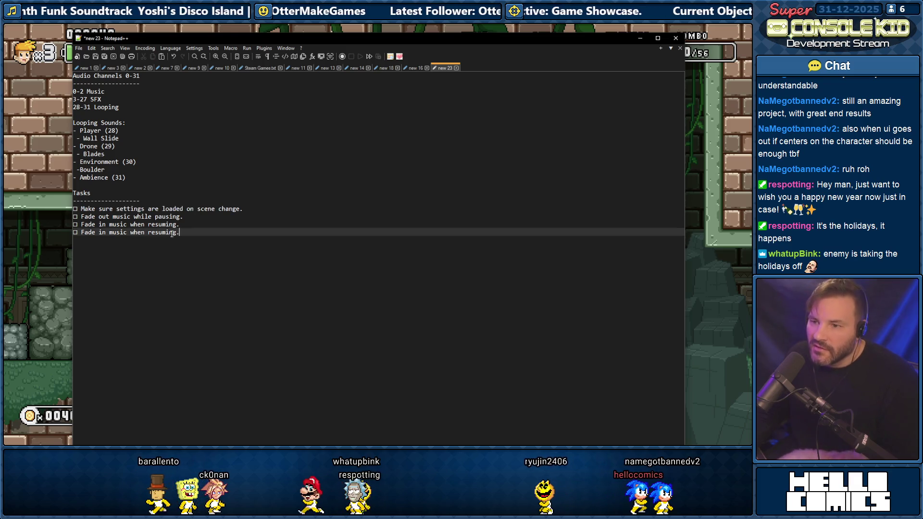
pyautogui.moveTo(176, 233); pyautogui.dragTo(83, 232)
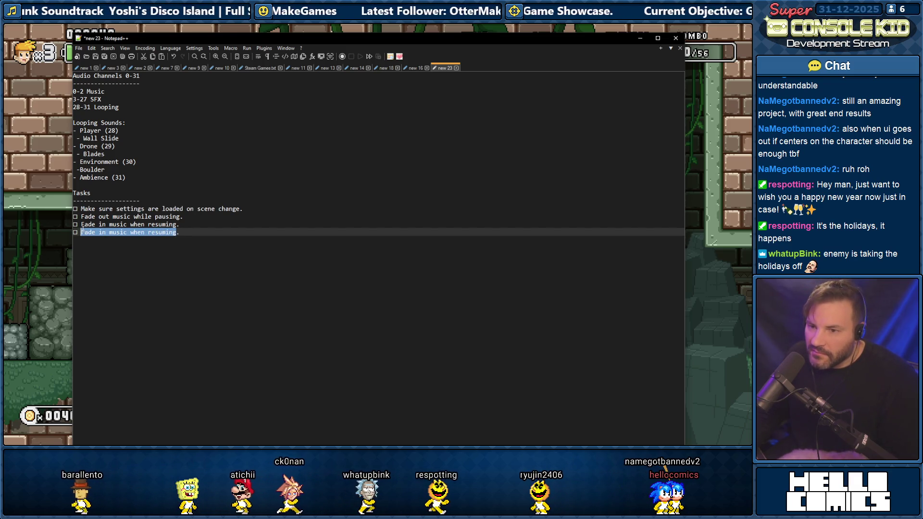
pyautogui.write('Icon ')
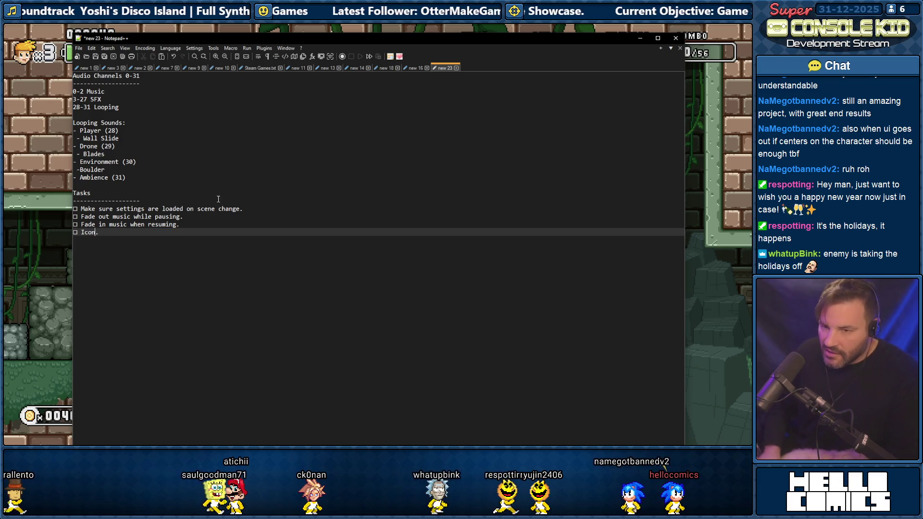
pyautogui.write('to indicate')
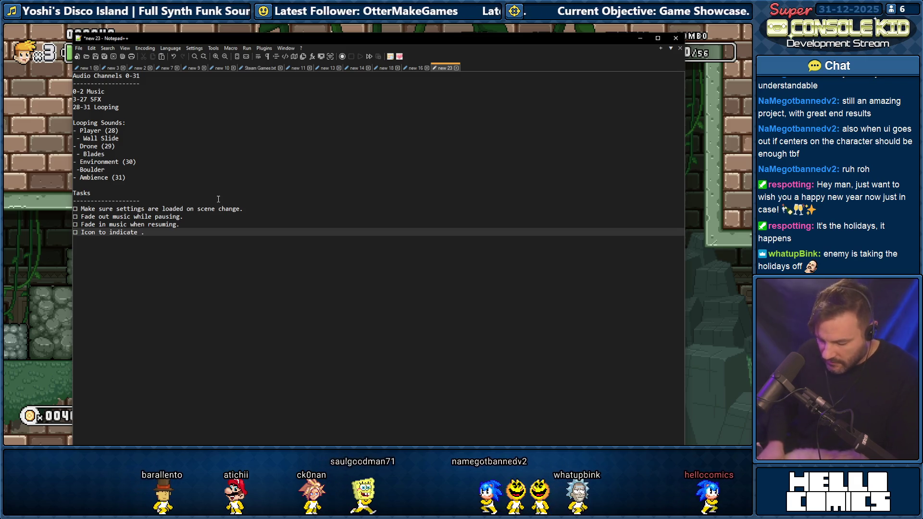
pyautogui.write(' cutscene')
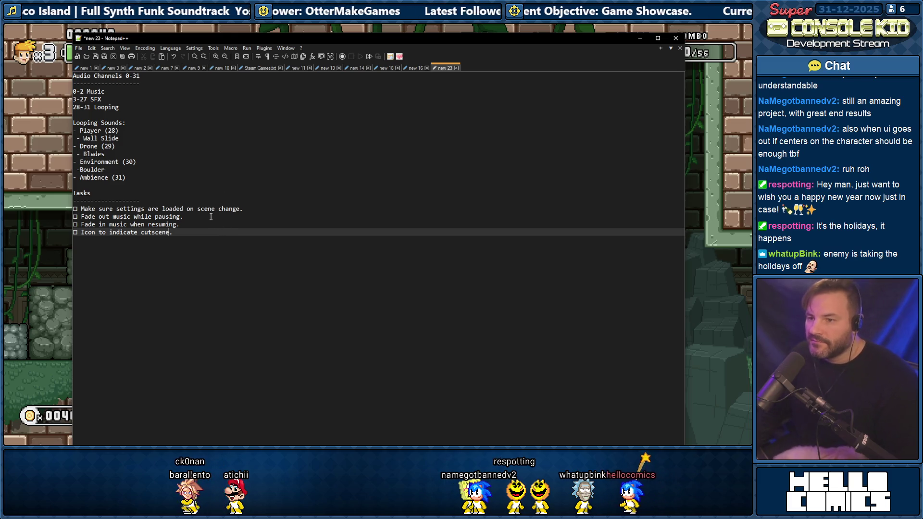
pyautogui.click(53, 139)
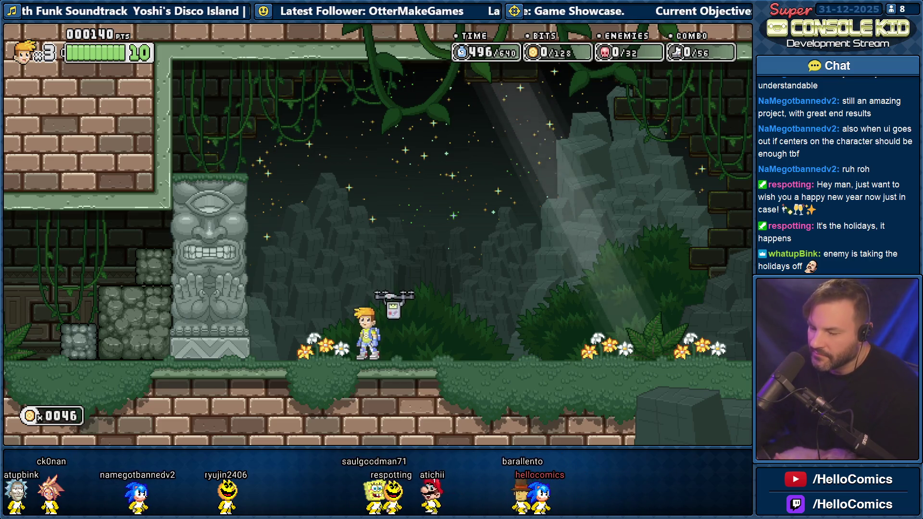
# Play the jungle ruins beside the stone totem, then switch back to the Notepad++ task notes
pyautogui.hotkey('alt', 'Tab')
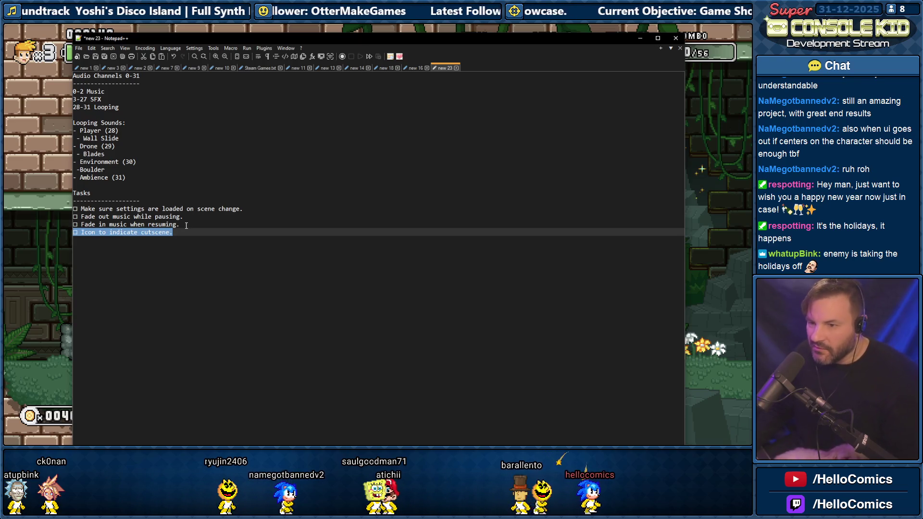
# Duplicate the cutscene icon task and replace its text with 'Make walljump easier.'
pyautogui.hotkey('ctrl', 'd')
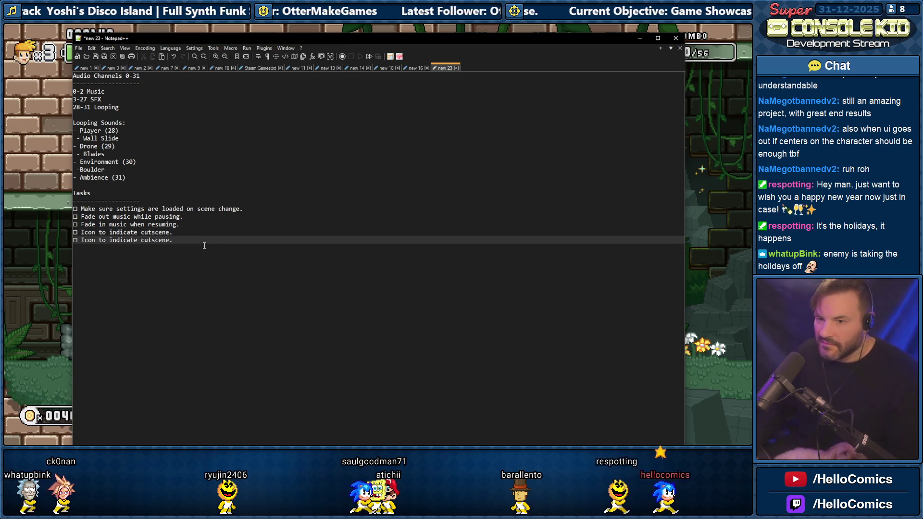
pyautogui.moveTo(168, 241); pyautogui.dragTo(80, 240)
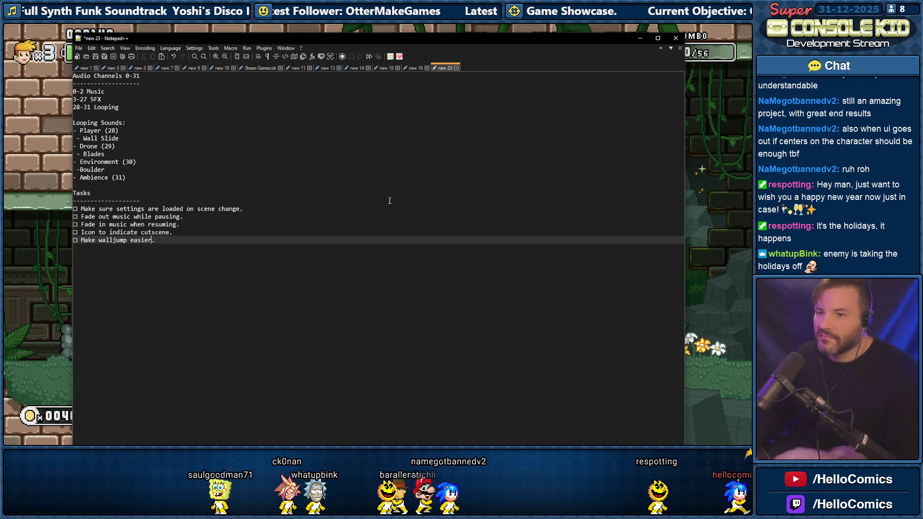
pyautogui.click(704, 207)
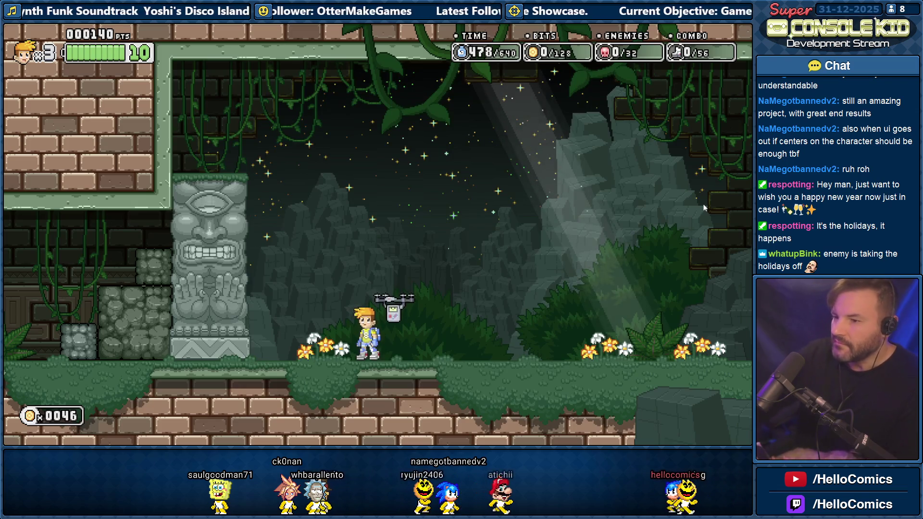
# Dash right, jump, and cling to the upper-right wall to test wall jumping
pyautogui.press('Right')
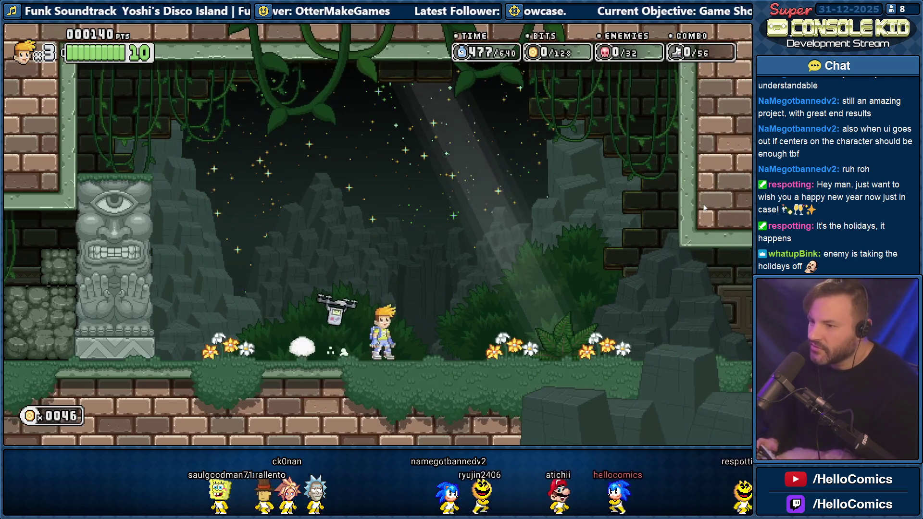
pyautogui.press('Right')
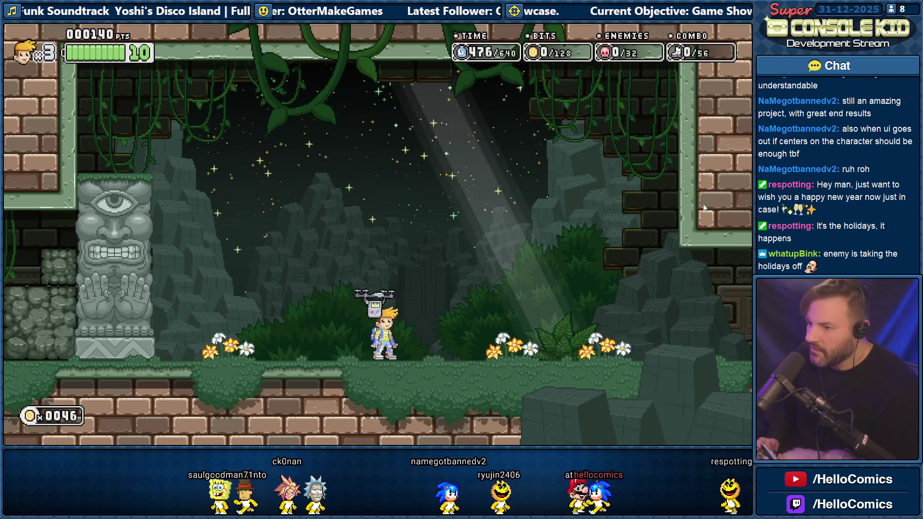
pyautogui.press('space')
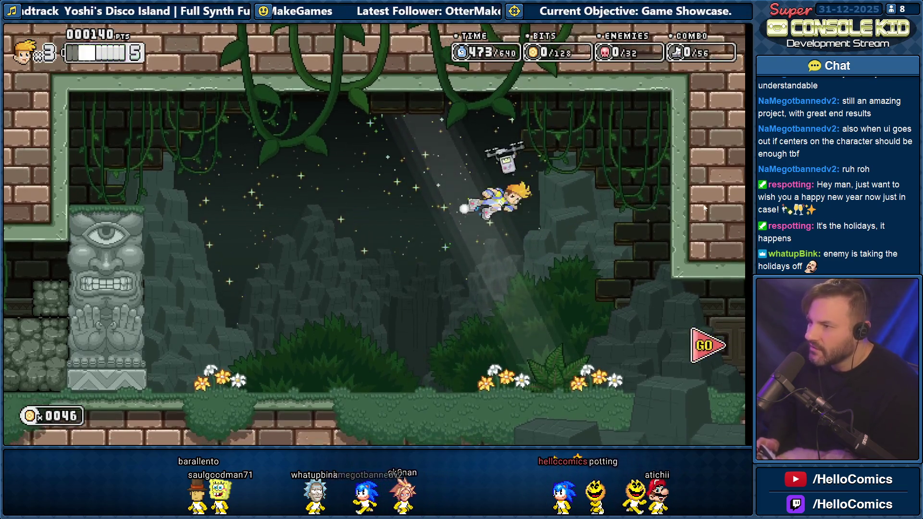
pyautogui.press('Right')
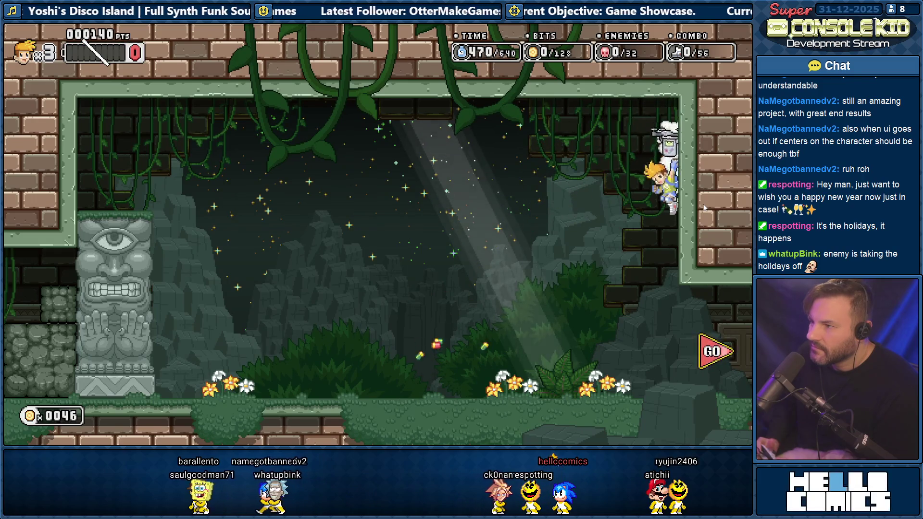
pyautogui.press('Left')
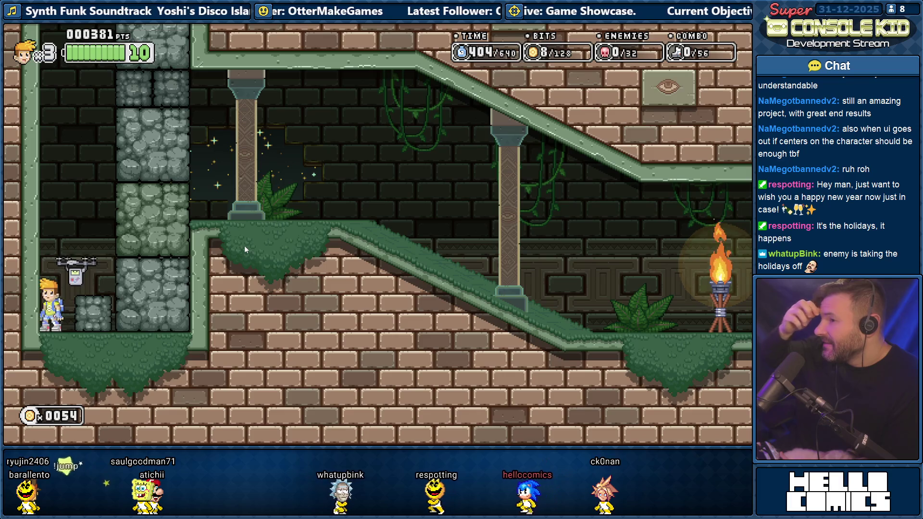
pyautogui.press('space')
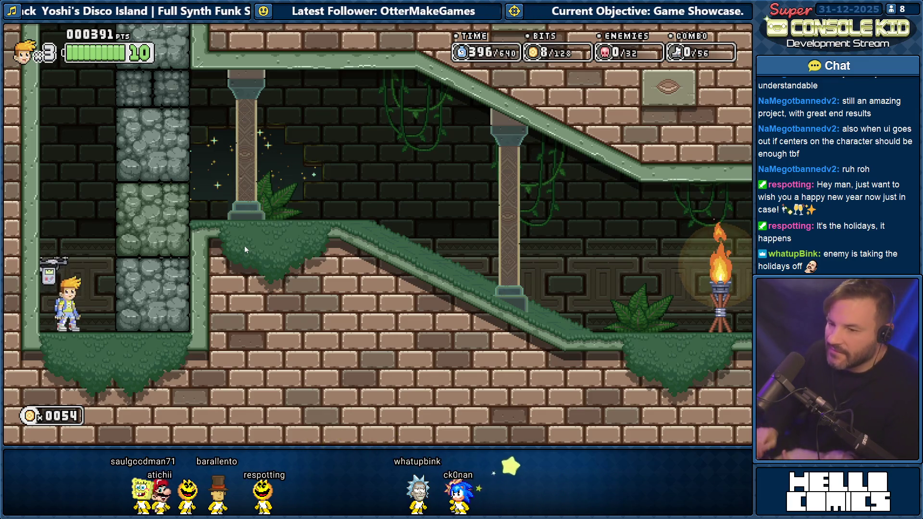
# Copy the walljump task line, change it to 'Cancel wallslide when destroying', and return to the game
pyautogui.hotkey('alt', 'Tab')
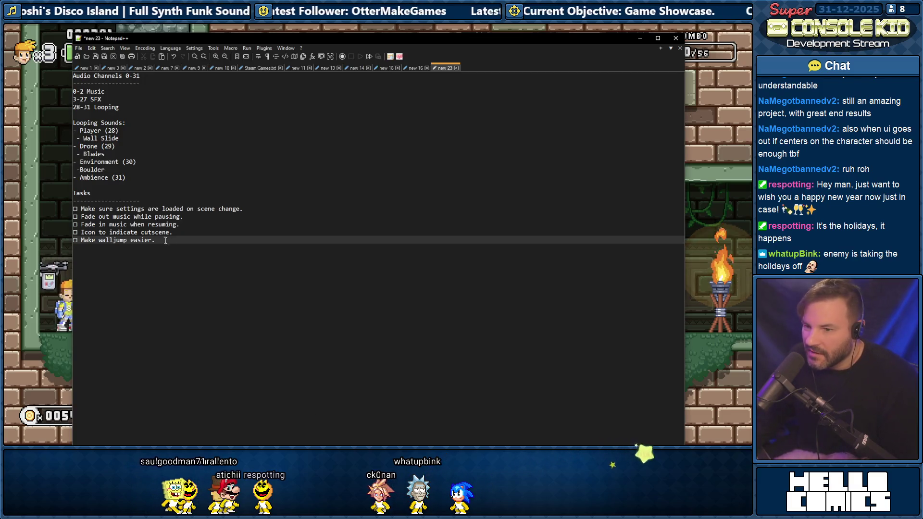
pyautogui.moveTo(141, 242); pyautogui.dragTo(62, 238)
pyautogui.hotkey('ctrl', 'c')
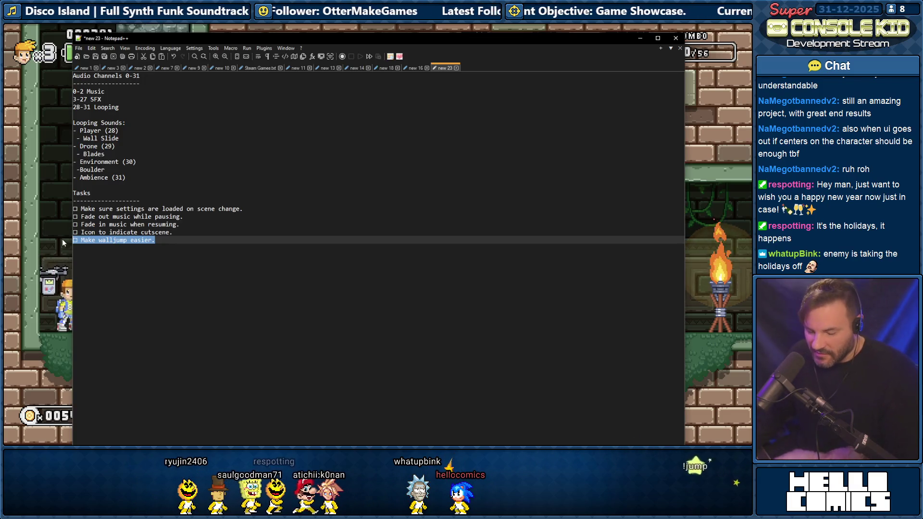
pyautogui.click(162, 242)
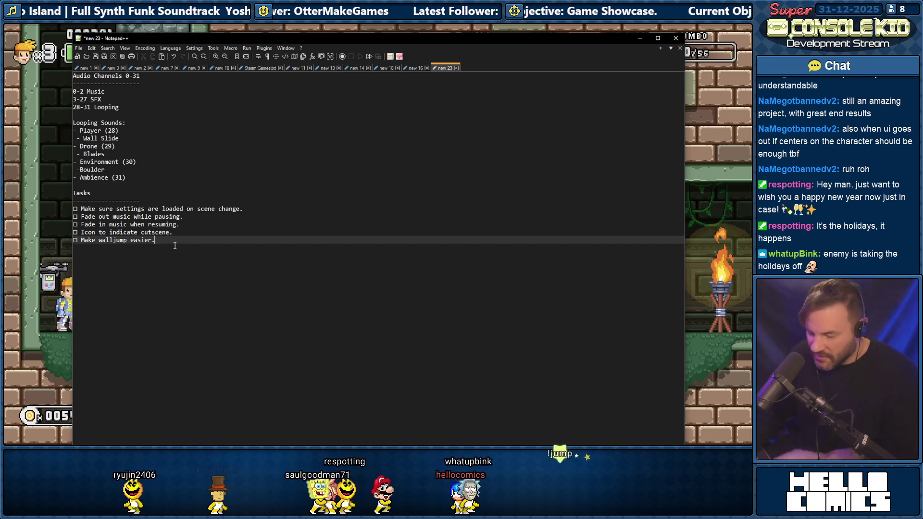
pyautogui.press('Return')
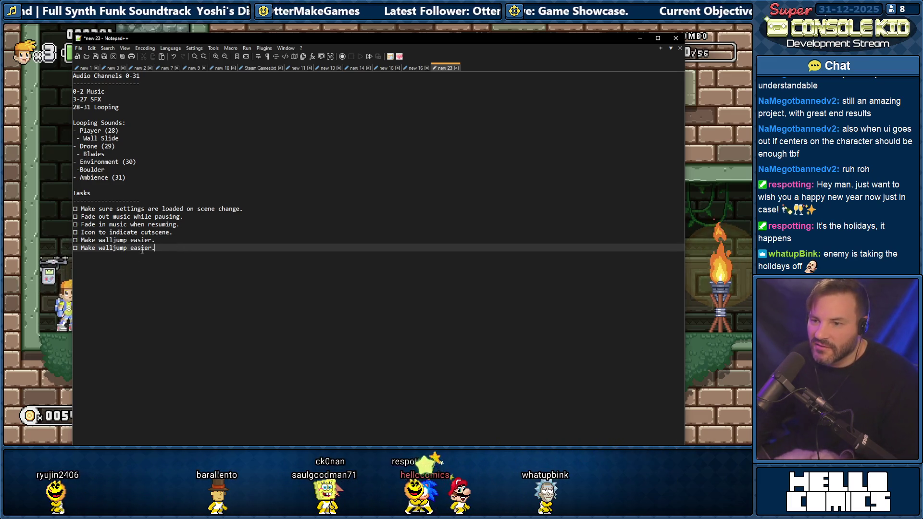
pyautogui.moveTo(152, 248); pyautogui.dragTo(80, 247)
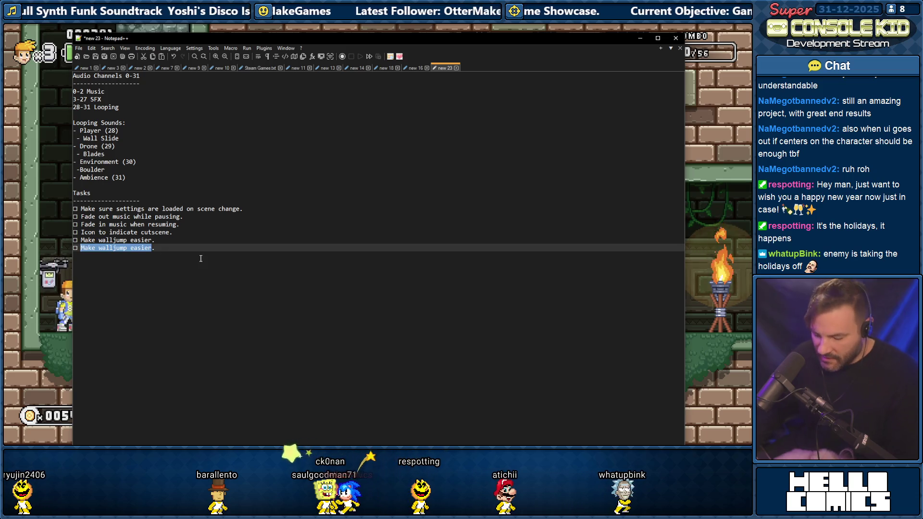
pyautogui.write('Cancel ')
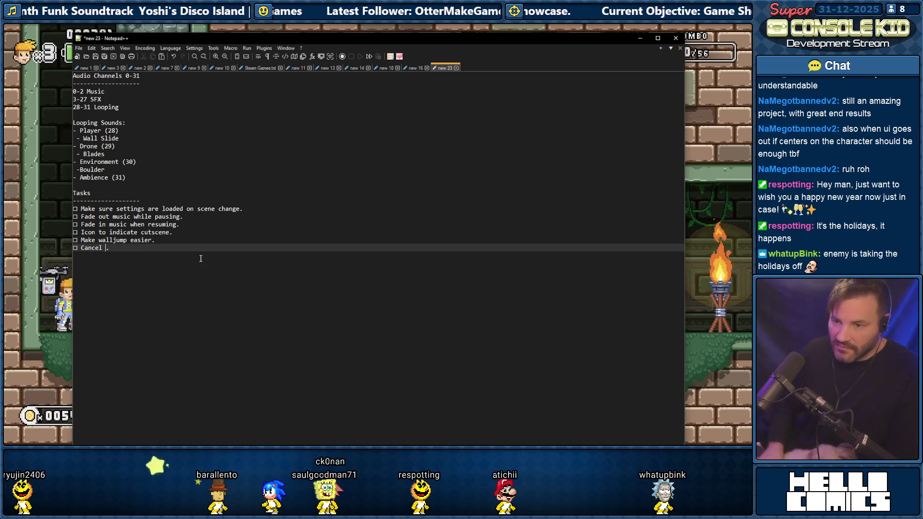
pyautogui.write('wallj')
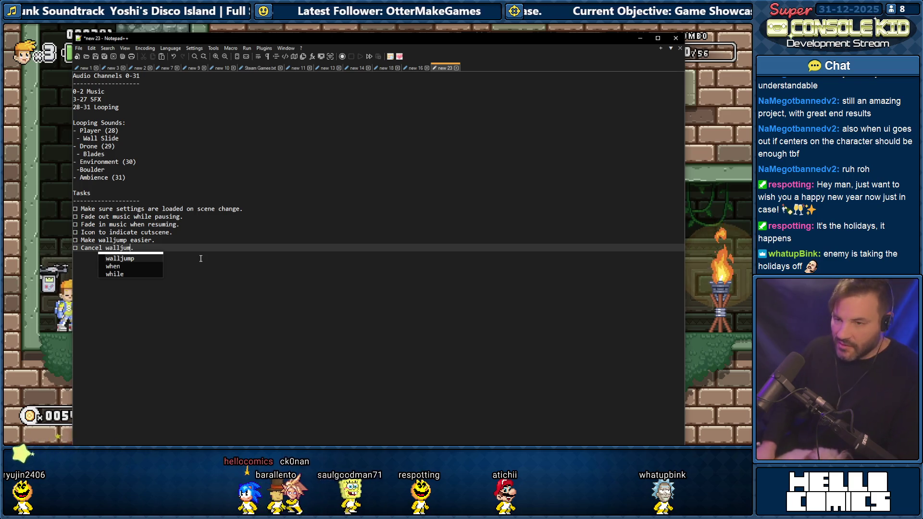
pyautogui.press('BackSpace')
pyautogui.write('slide wh')
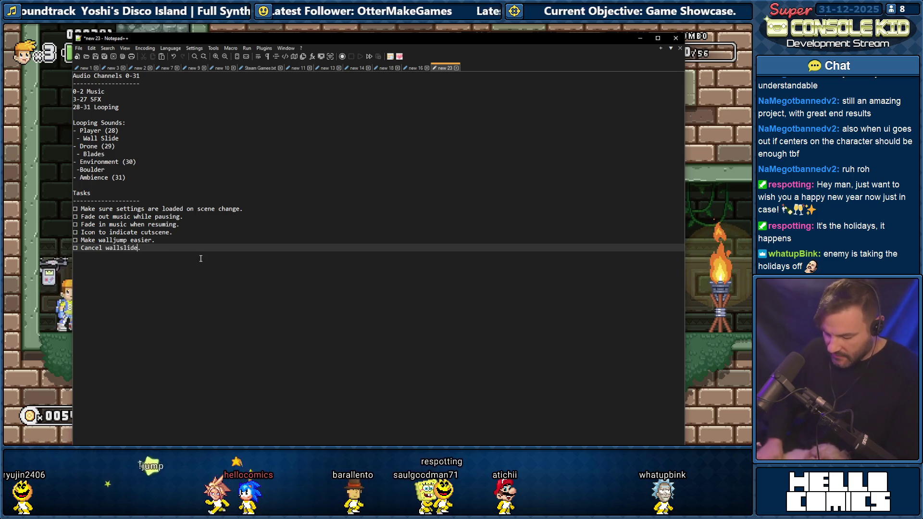
pyautogui.write('en destro')
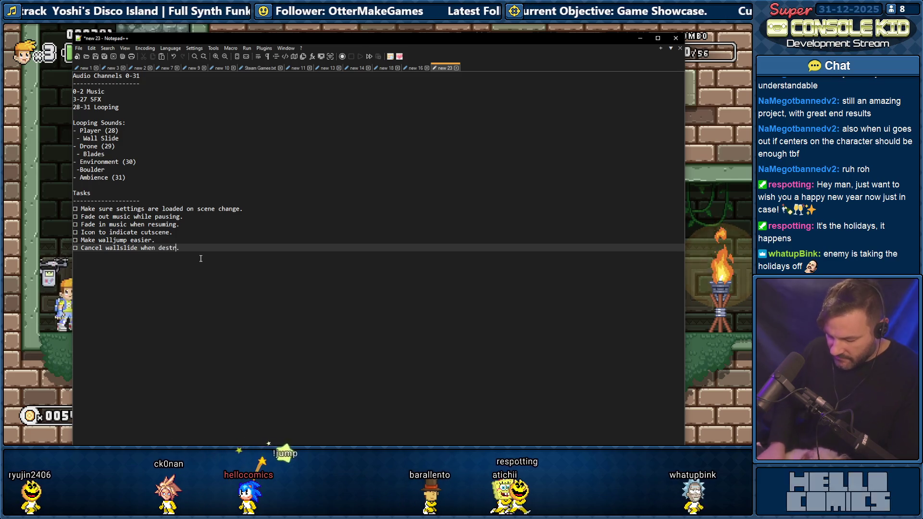
pyautogui.write('ying a')
pyautogui.click(69, 187)
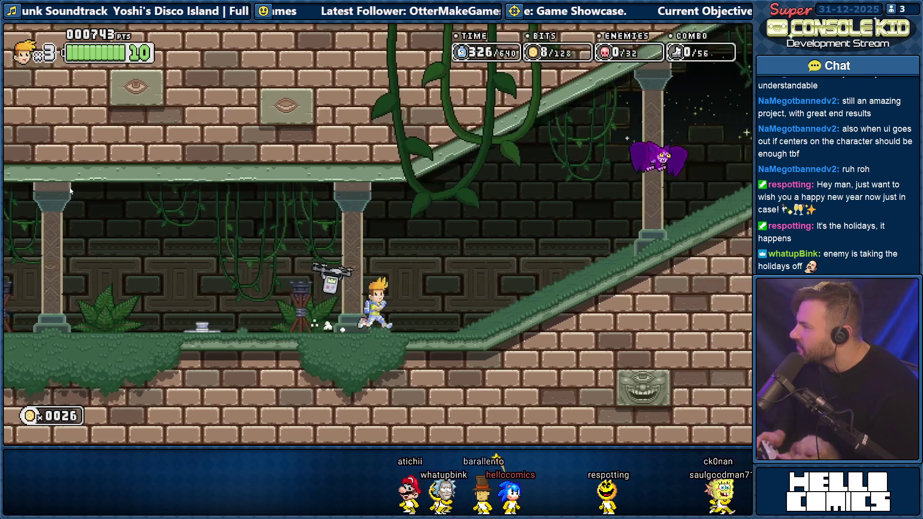
# Exit the temple level from the Pocket M8 pause menu, then bring up the task notes
pyautogui.press('Escape')
pyautogui.press('Left')
pyautogui.press('Return')
pyautogui.press('Return')
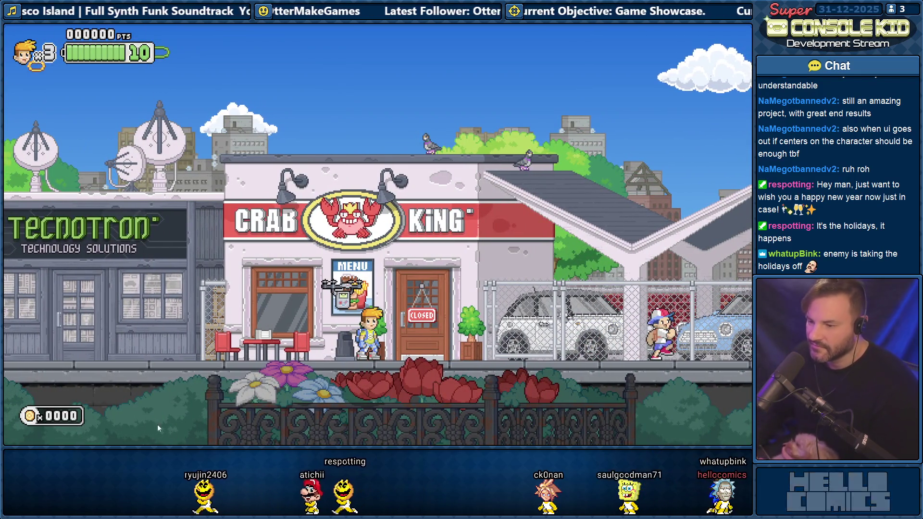
pyautogui.hotkey('alt', 'Tab')
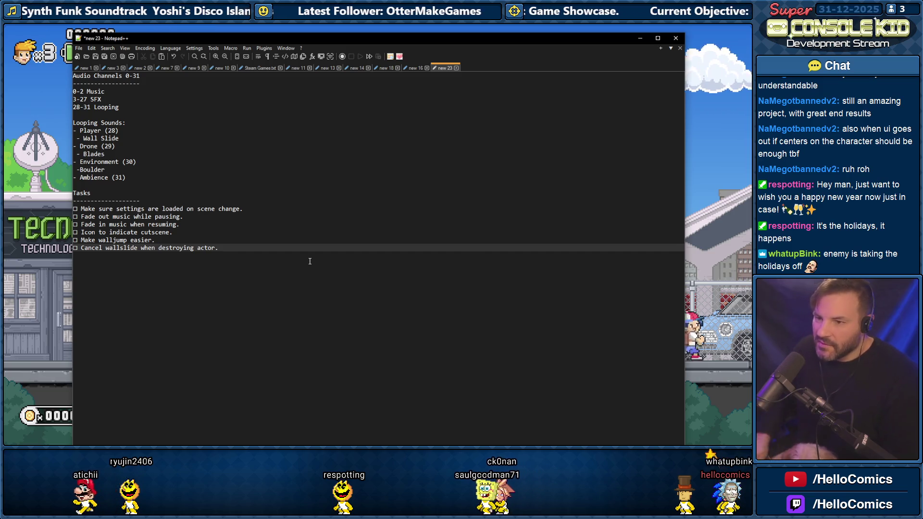
# Add 'Fix bat going crazy.' as a new last line in the task list, then return to the game
pyautogui.moveTo(155, 247); pyautogui.dragTo(147, 241)
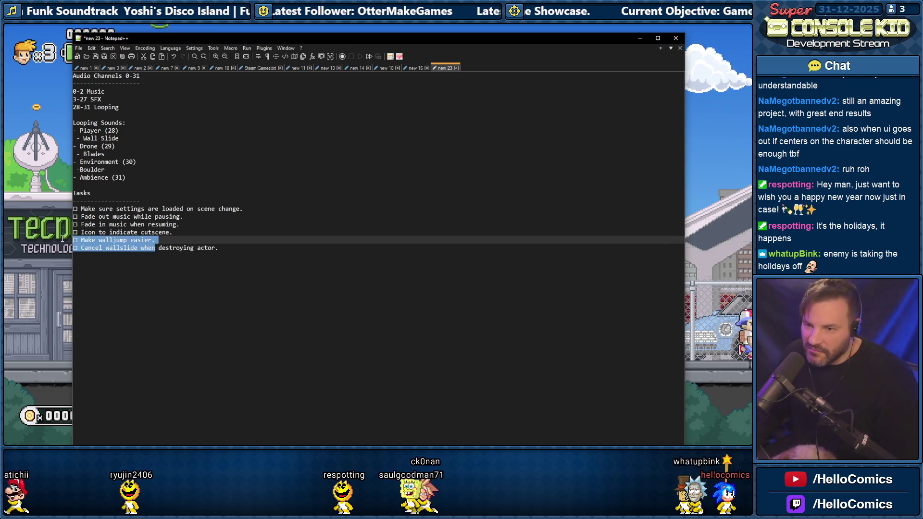
pyautogui.click(140, 241)
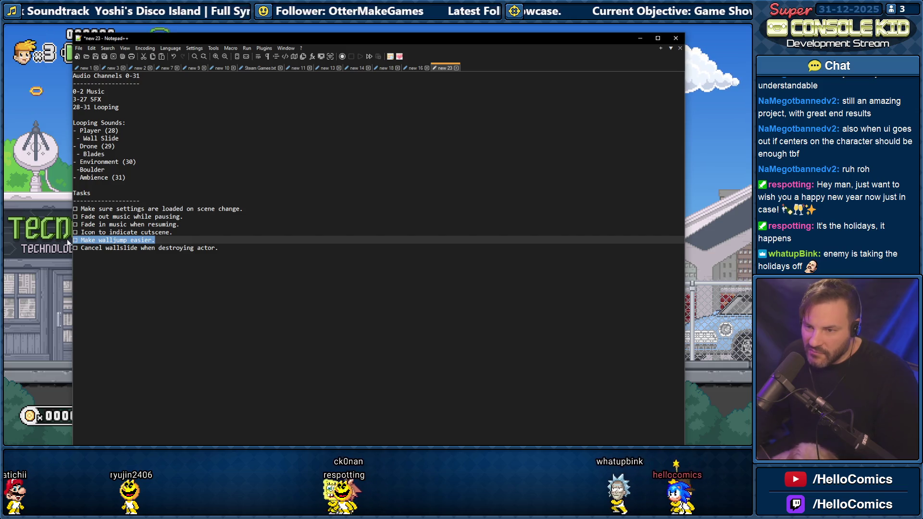
pyautogui.click(227, 247)
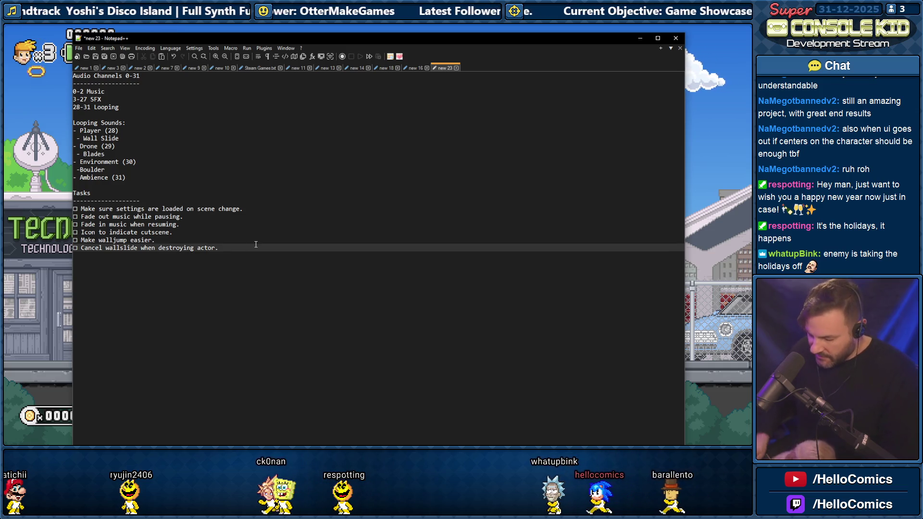
pyautogui.press('Return')
pyautogui.hotkey('ctrl', 'v')
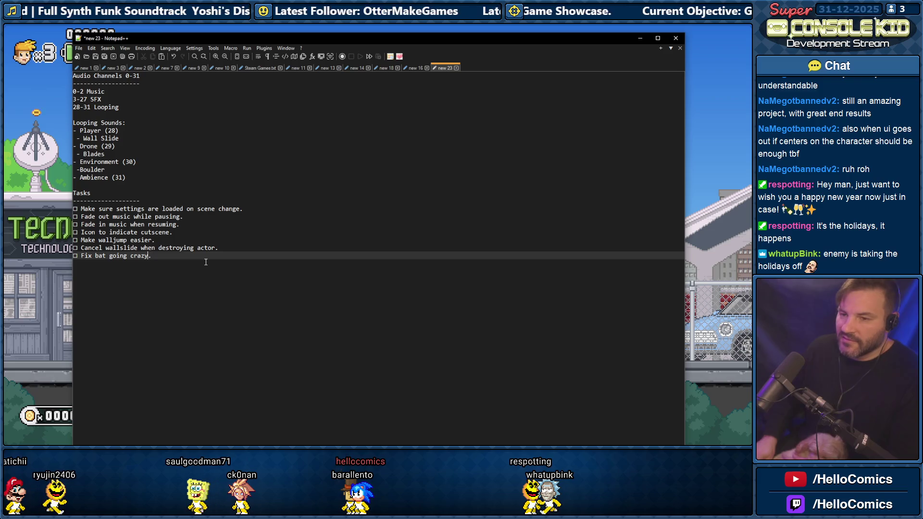
pyautogui.click(698, 141)
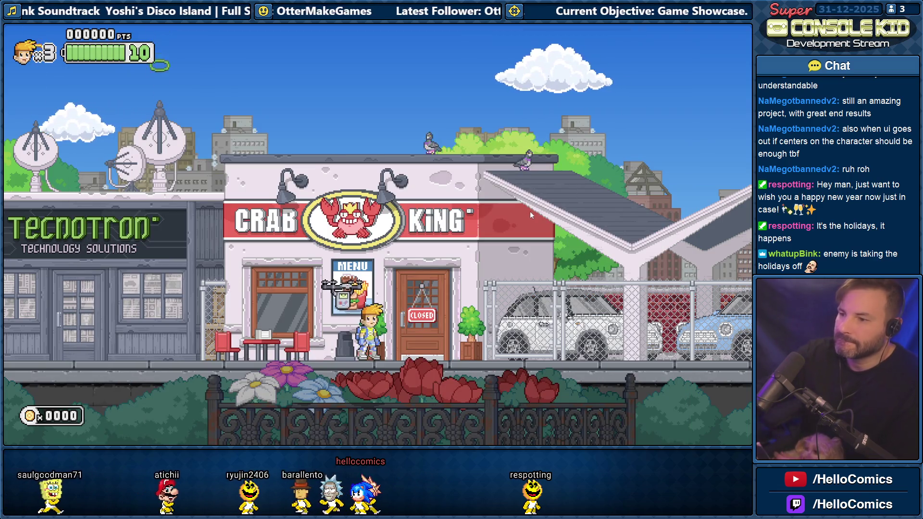
# Run right past Crab King, through the neighborhood and park, into the Town Cemetery exit
pyautogui.press('Right')
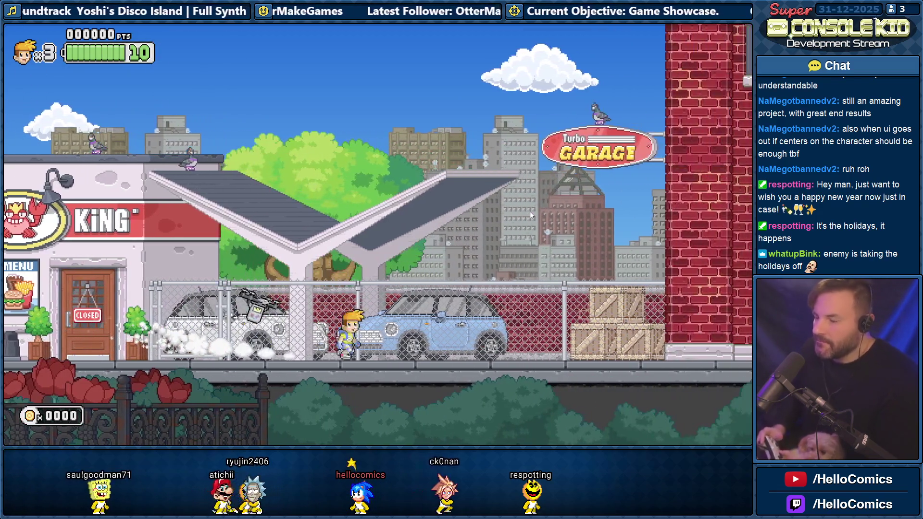
pyautogui.press('Right')
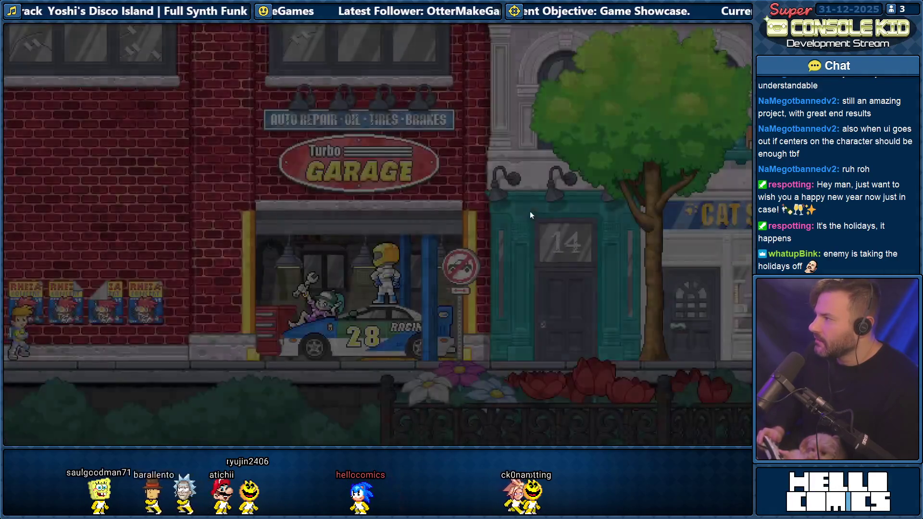
pyautogui.press('Right')
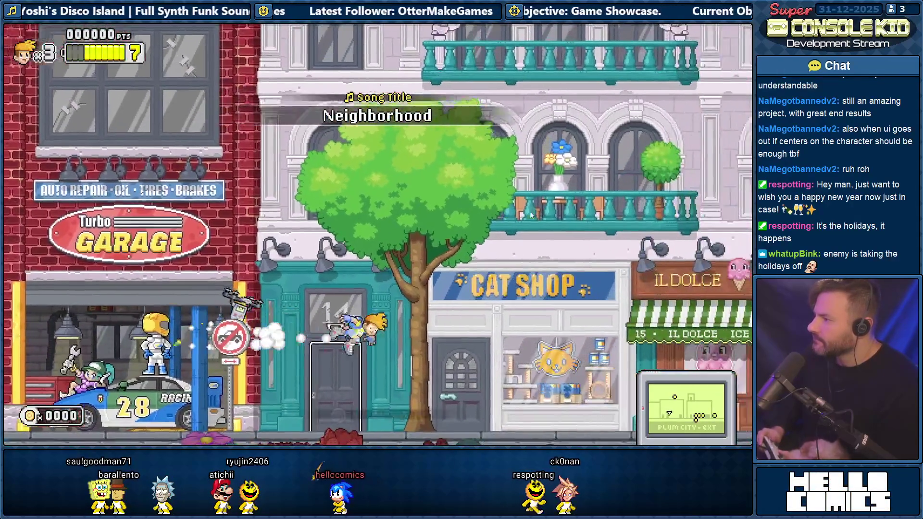
pyautogui.press('Right')
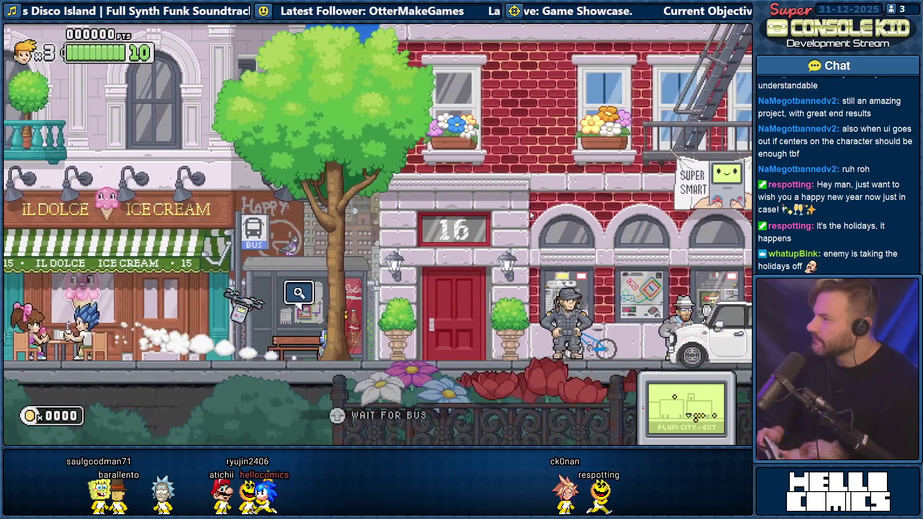
pyautogui.press('Right')
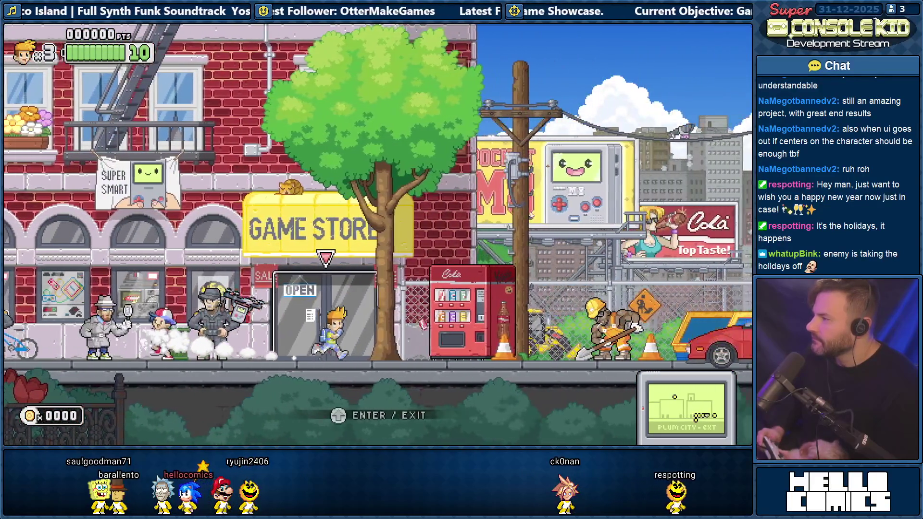
pyautogui.press('Right')
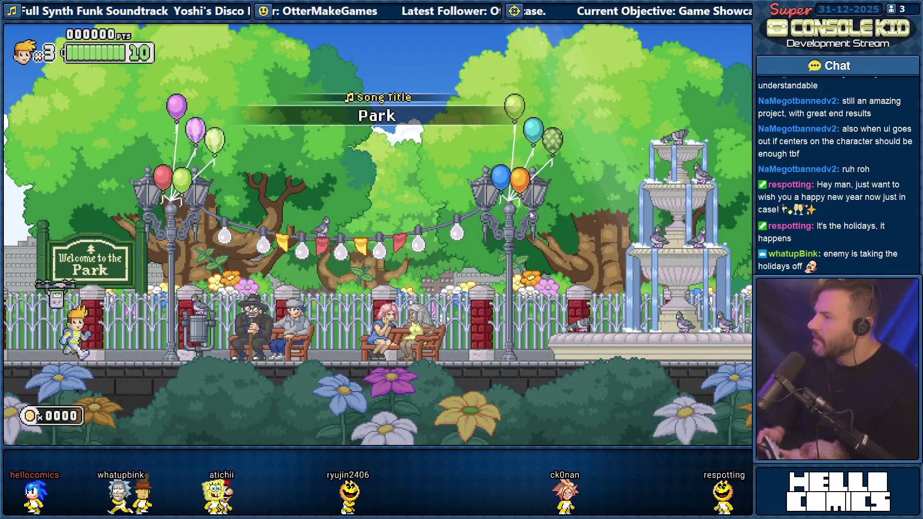
pyautogui.press('Right')
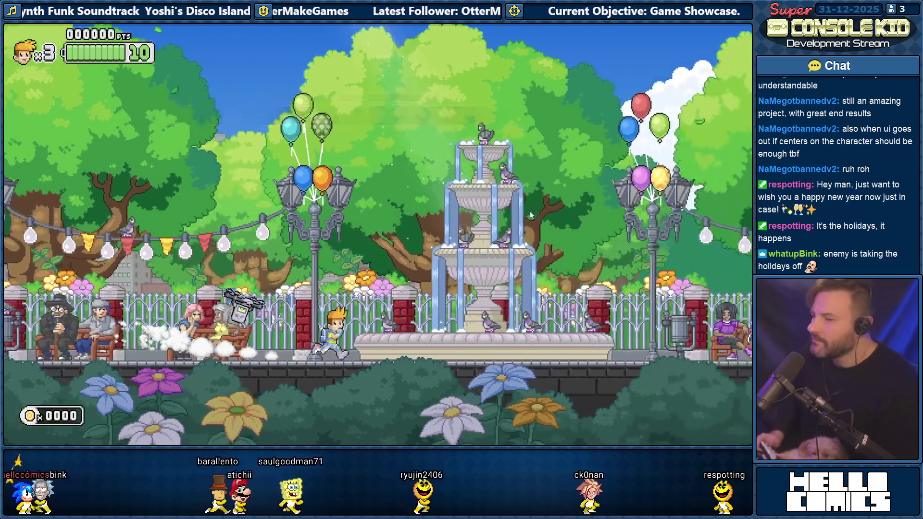
pyautogui.press('Right')
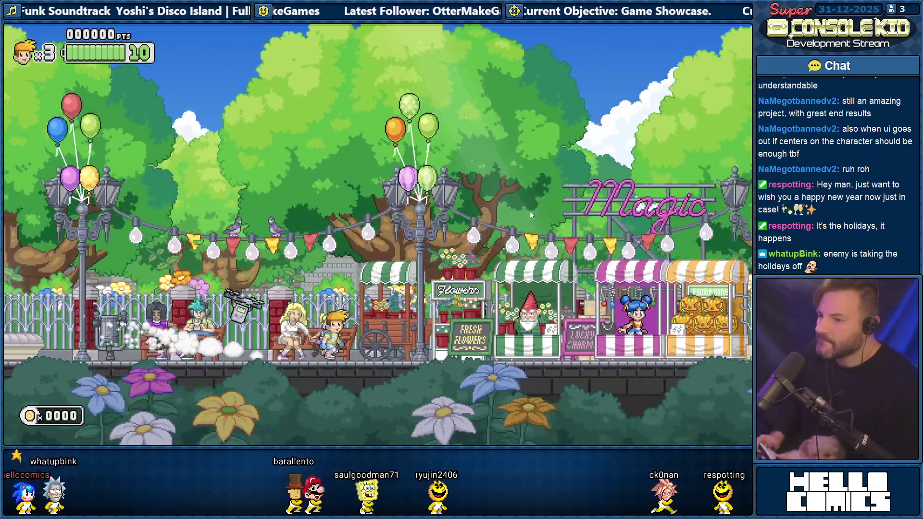
pyautogui.press('Right')
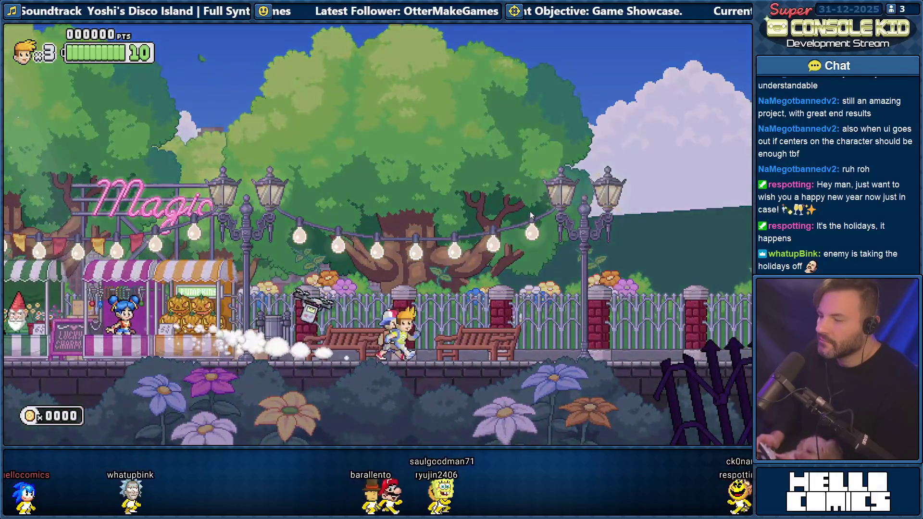
pyautogui.press('Right')
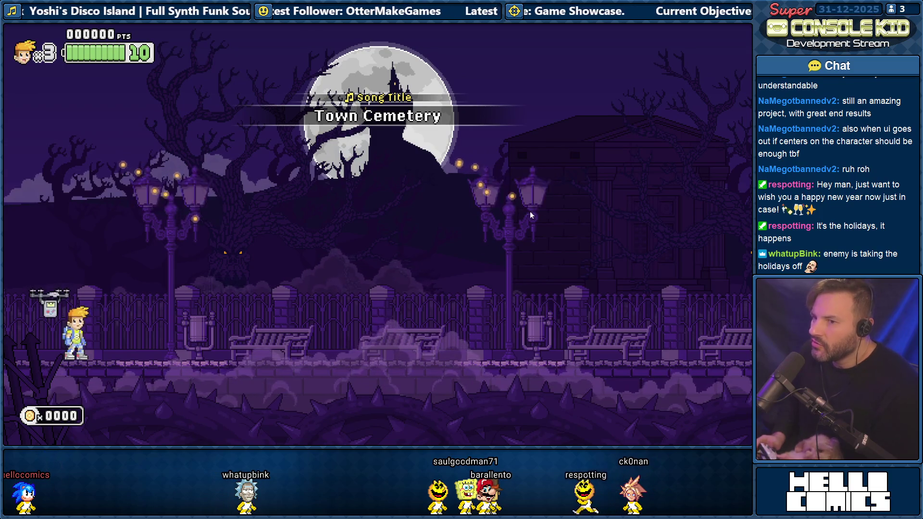
# Cross the Town Cemetery past the gate and up the house stairs into the crypt exit
pyautogui.press('Right')
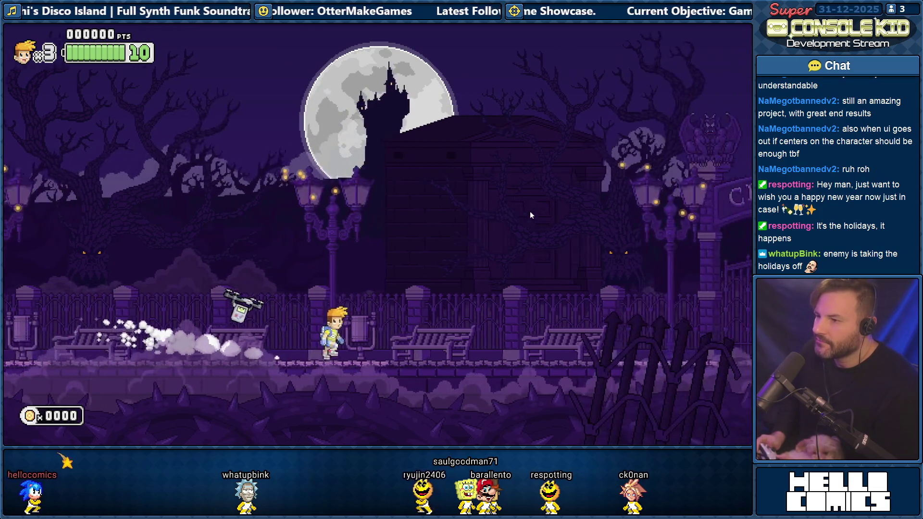
pyautogui.press('Right')
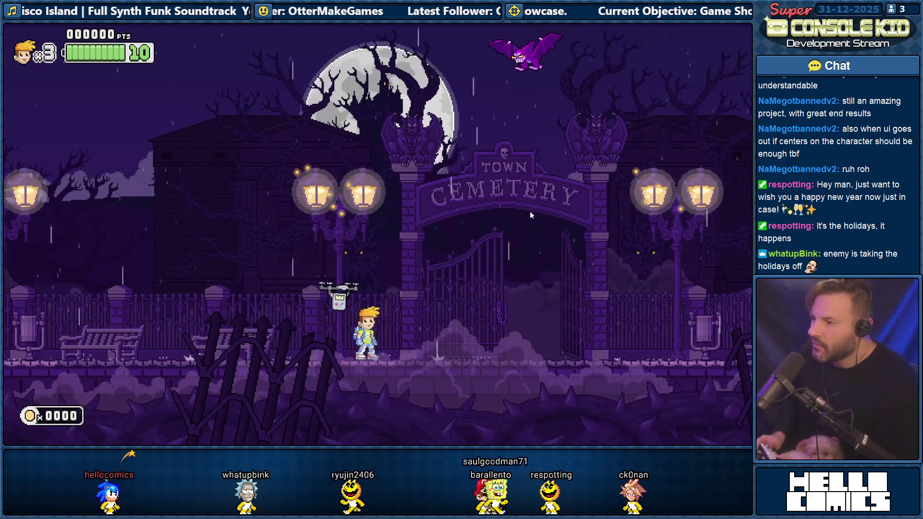
pyautogui.press('Right')
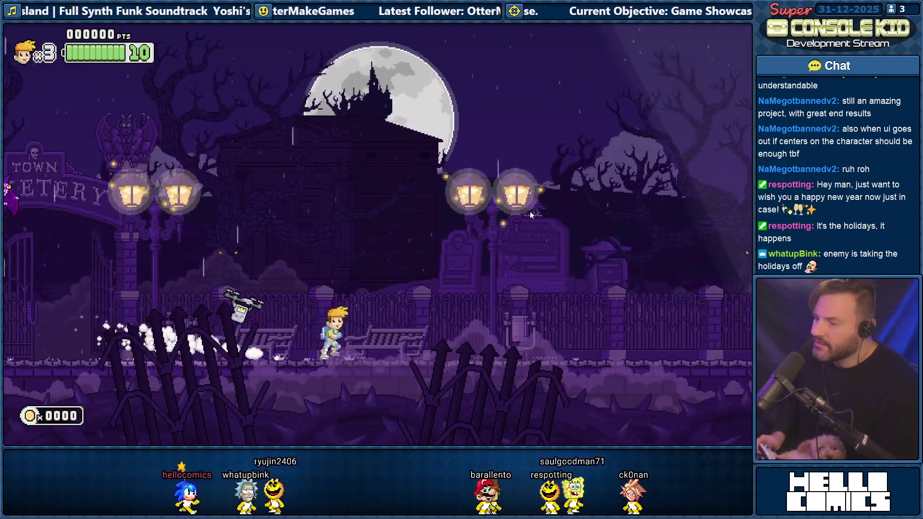
pyautogui.press('Right')
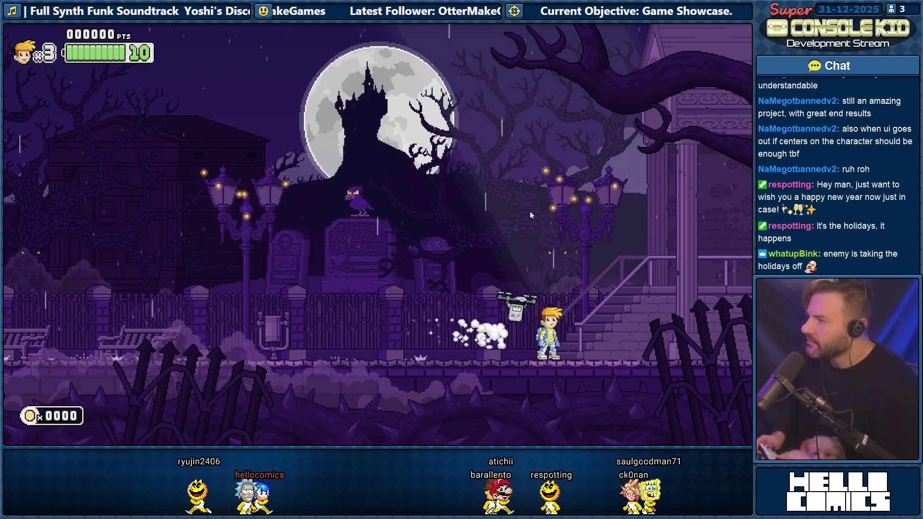
pyautogui.press('Right')
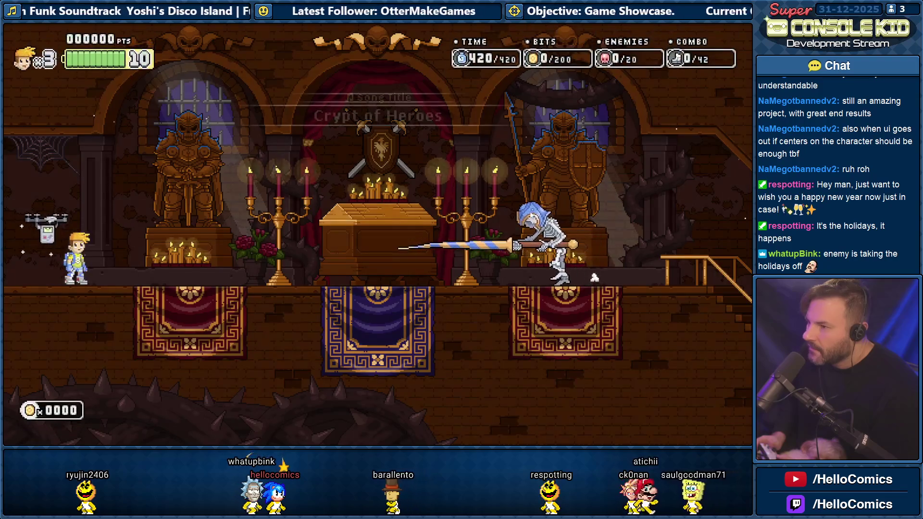
# Jetpack-jump over the skeleton, run along the crypt ledge, then pause and switch to the notes
pyautogui.press('Right')
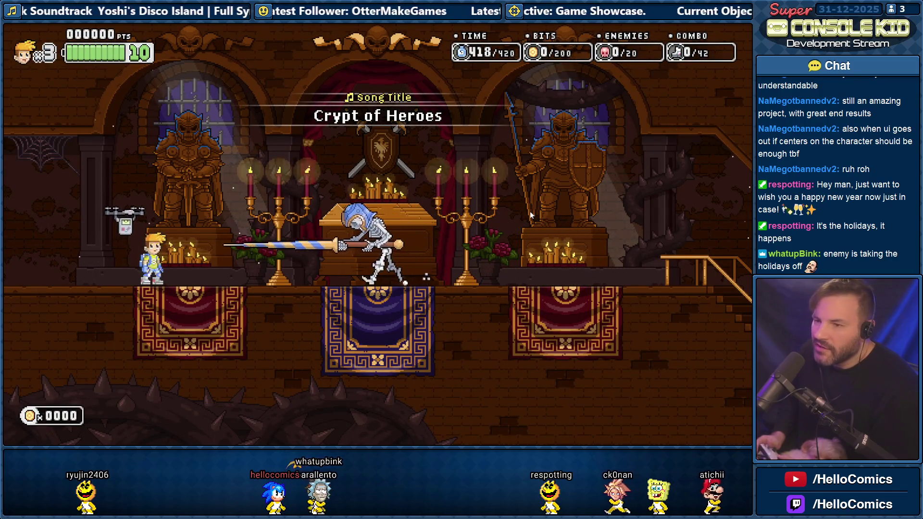
pyautogui.press('space')
pyautogui.press('Right')
pyautogui.press('Right')
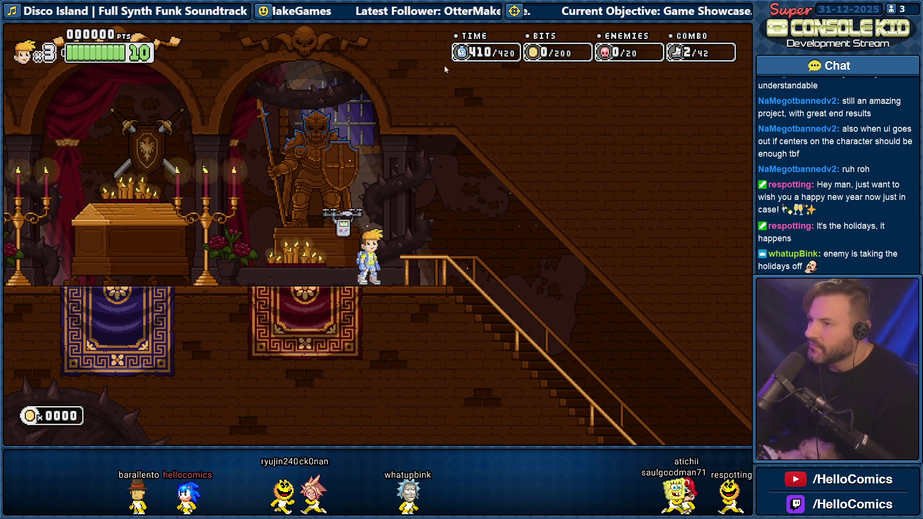
pyautogui.press('Left')
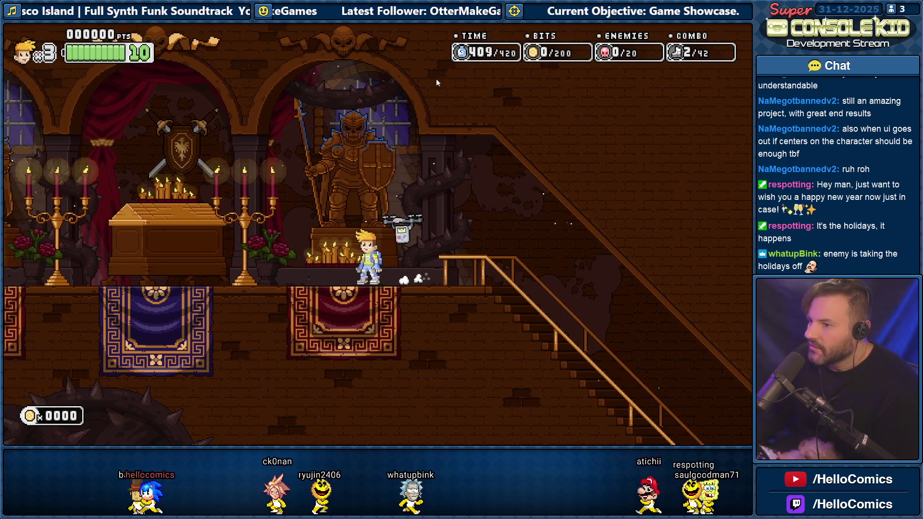
pyautogui.press('Right')
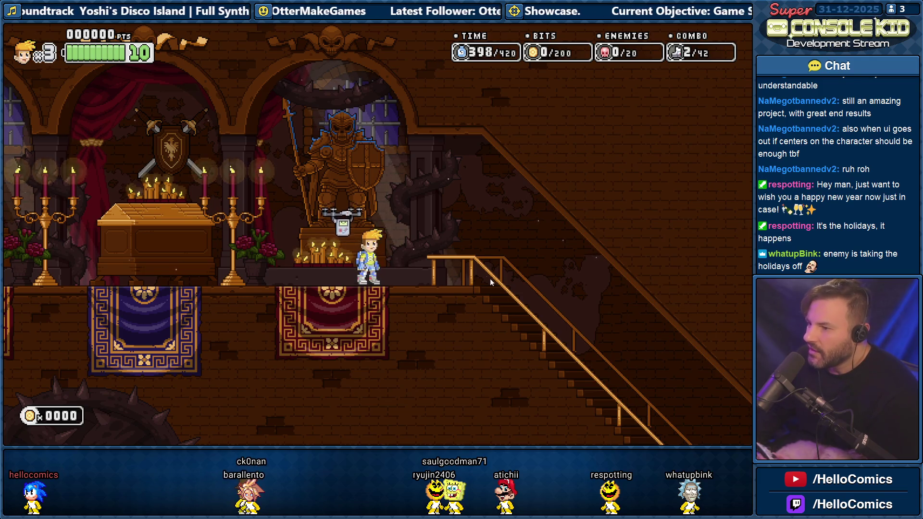
pyautogui.press('Right')
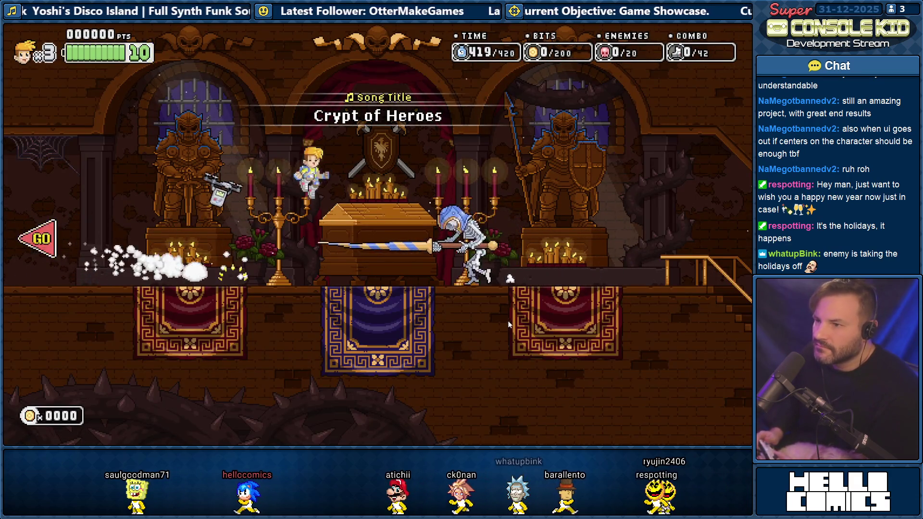
pyautogui.press('Escape')
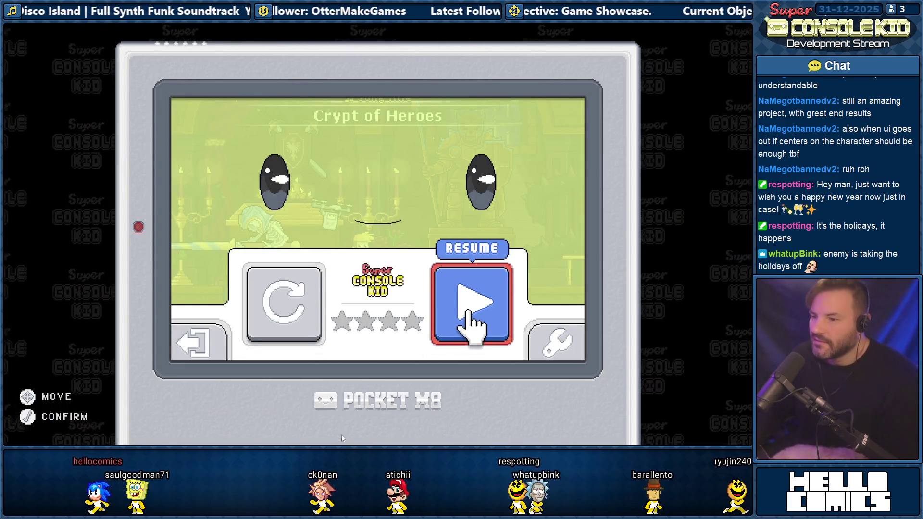
pyautogui.hotkey('alt', 'Tab')
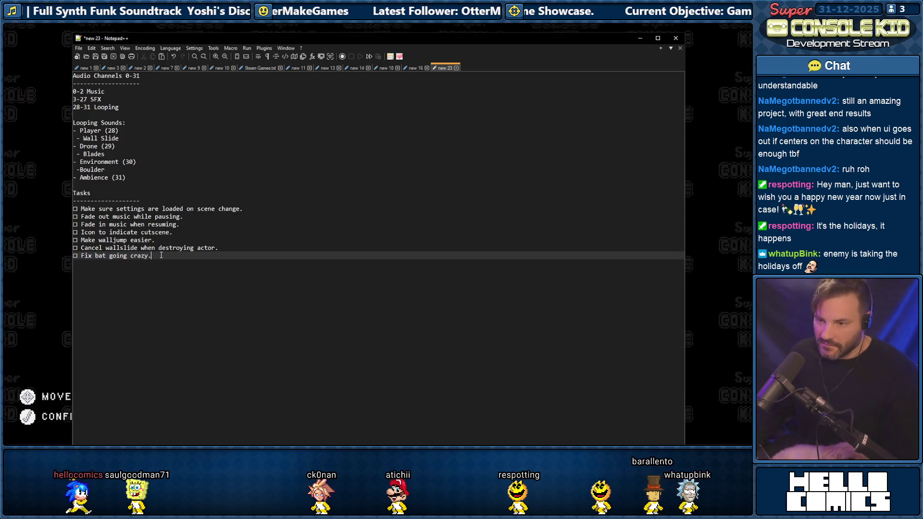
# Add 'Fix crypt camera.' below the bat task and return to the paused game
pyautogui.press('Return')
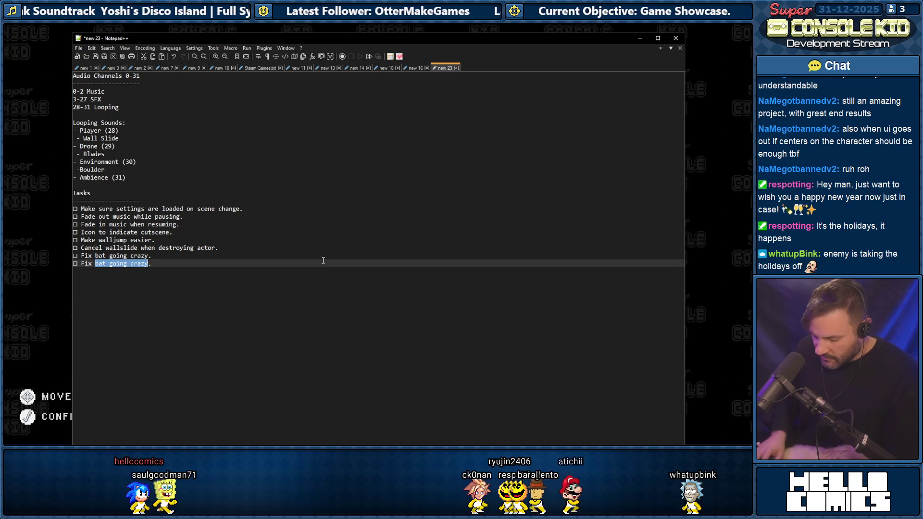
pyautogui.write('crypt camera')
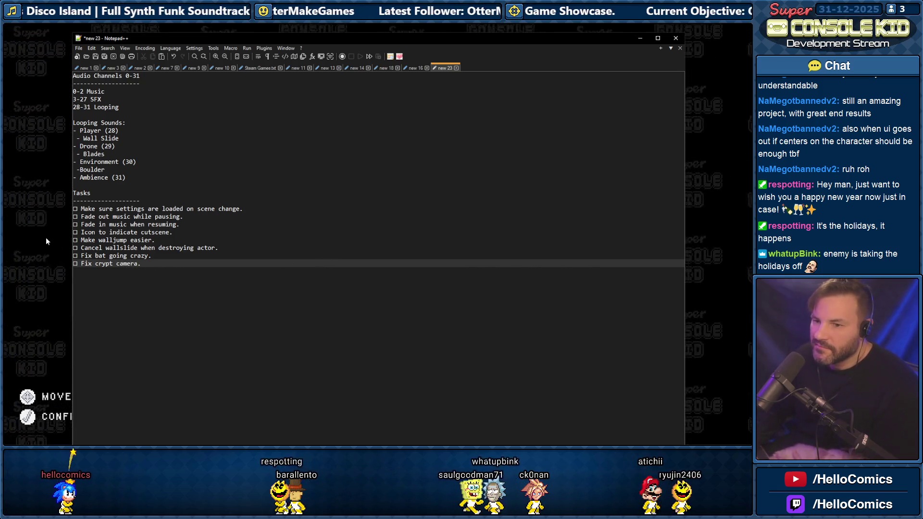
pyautogui.click(37, 216)
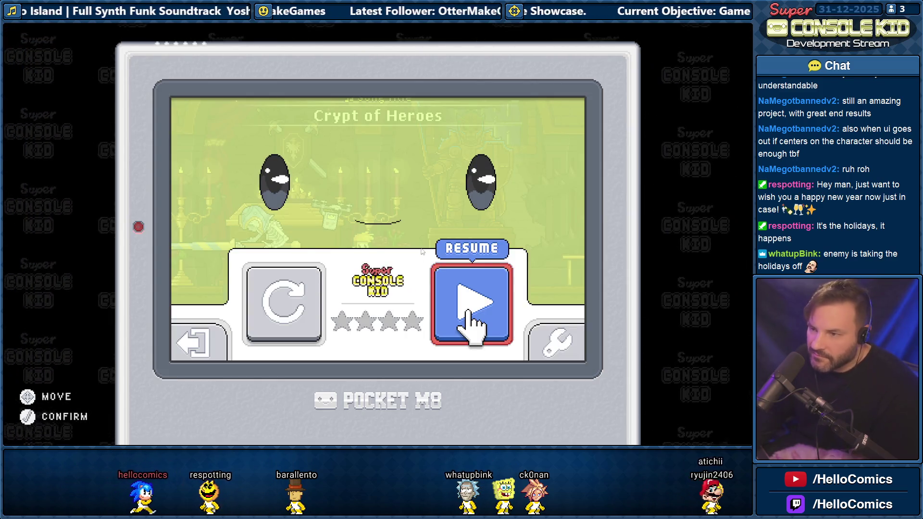
# Resume the Crypt of Heroes room and walk the hero right toward the stairs
pyautogui.press('Return')
pyautogui.press('Right')
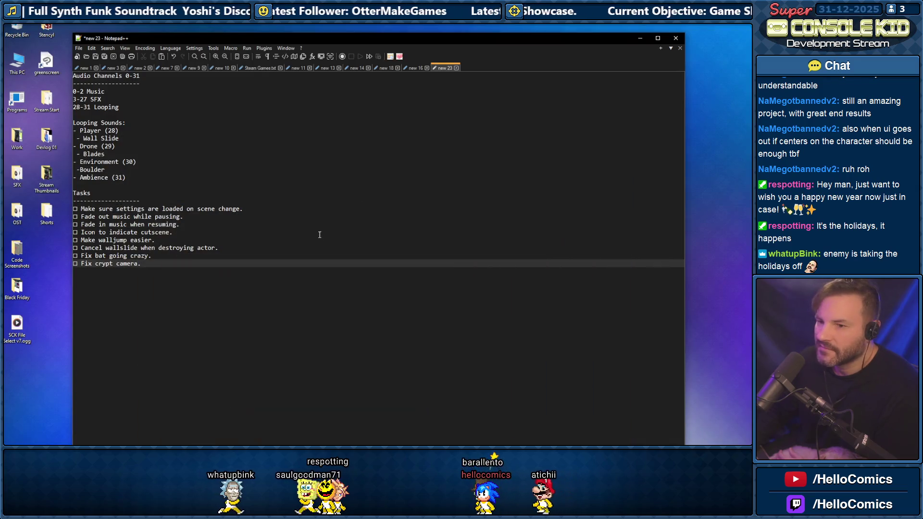
# Close the Copyright actor and Alley Scene editors in Stencyl, then show the dashboard's Hub Scenes list
pyautogui.click(247, 248)
pyautogui.hotkey('alt', 'Tab')
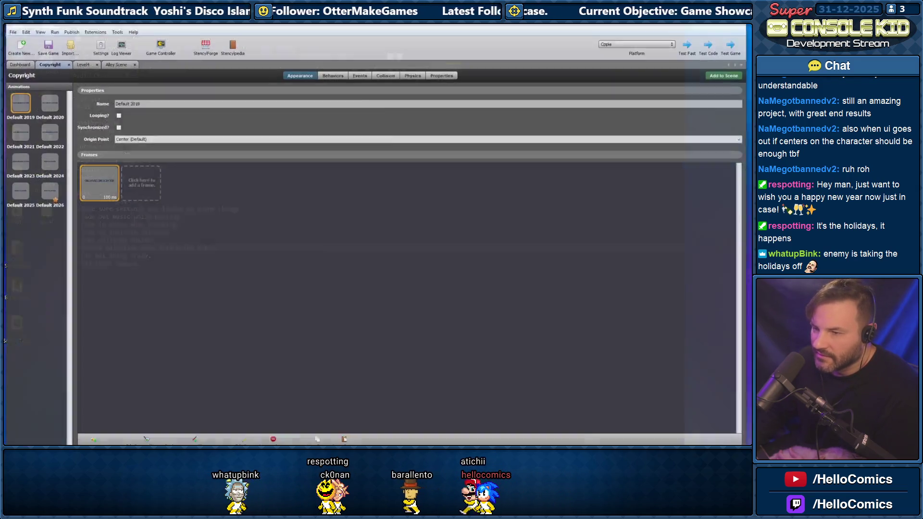
pyautogui.click(66, 59)
pyautogui.click(79, 58)
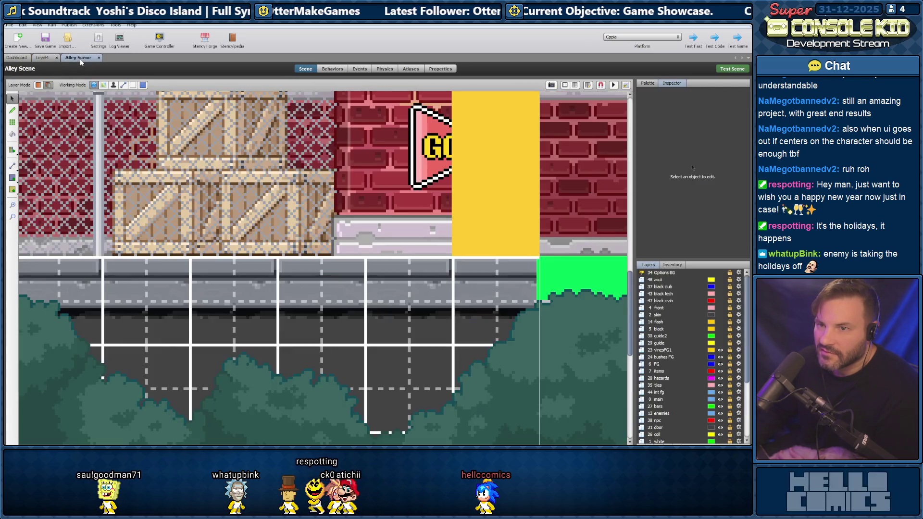
pyautogui.click(98, 57)
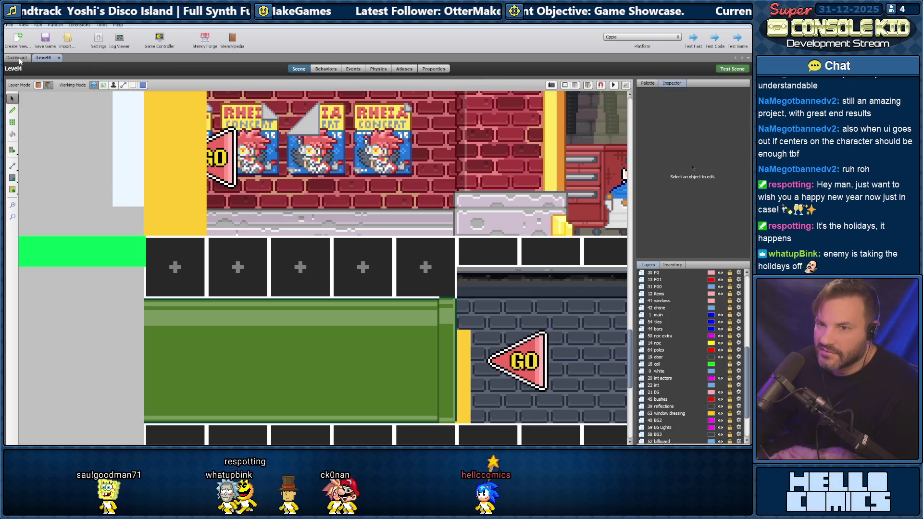
pyautogui.click(18, 58)
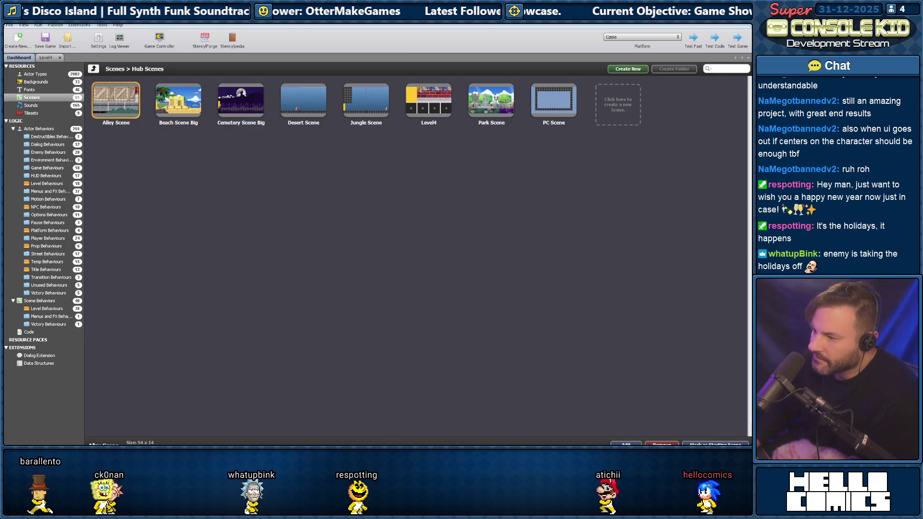
pyautogui.click(689, 449)
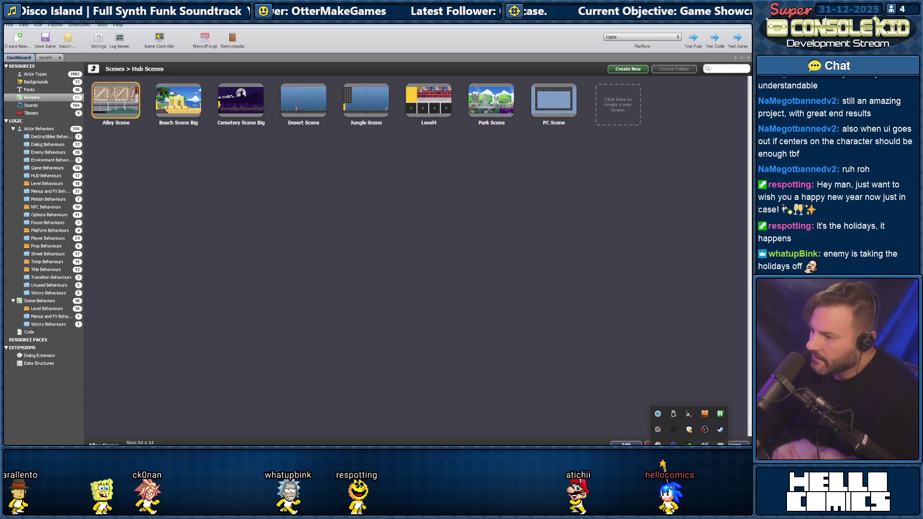
# Dismiss Steam's tray menu and launch the Steam client through a Windows search for 'steam'
pyautogui.rightClick(720, 431)
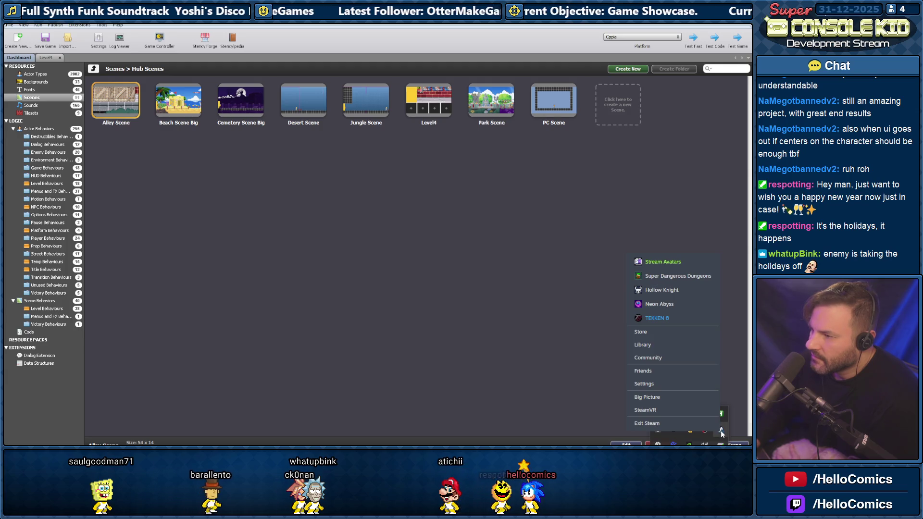
pyautogui.click(537, 400)
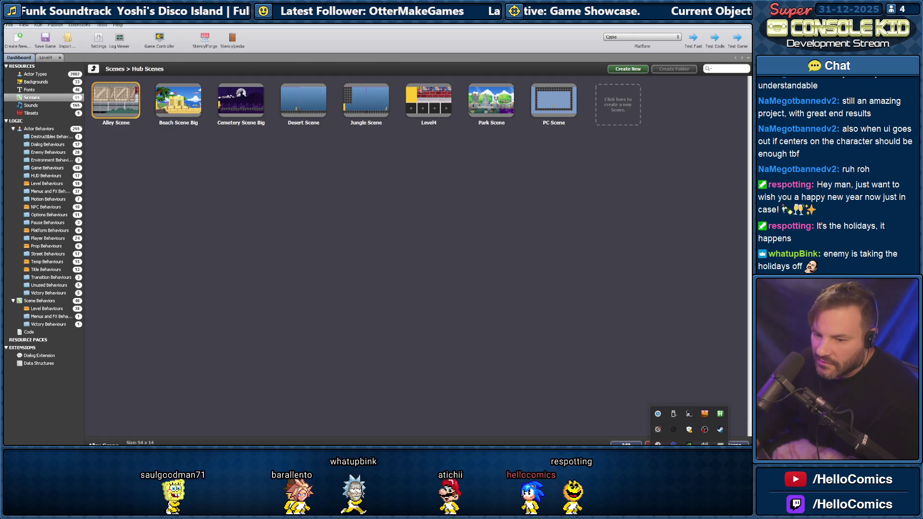
pyautogui.press('super+s')
pyautogui.write('steam')
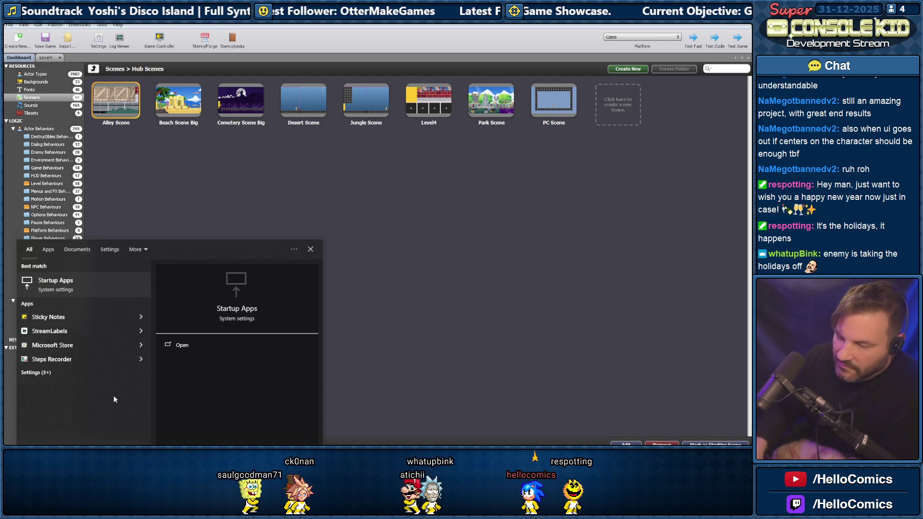
pyautogui.press('Return')
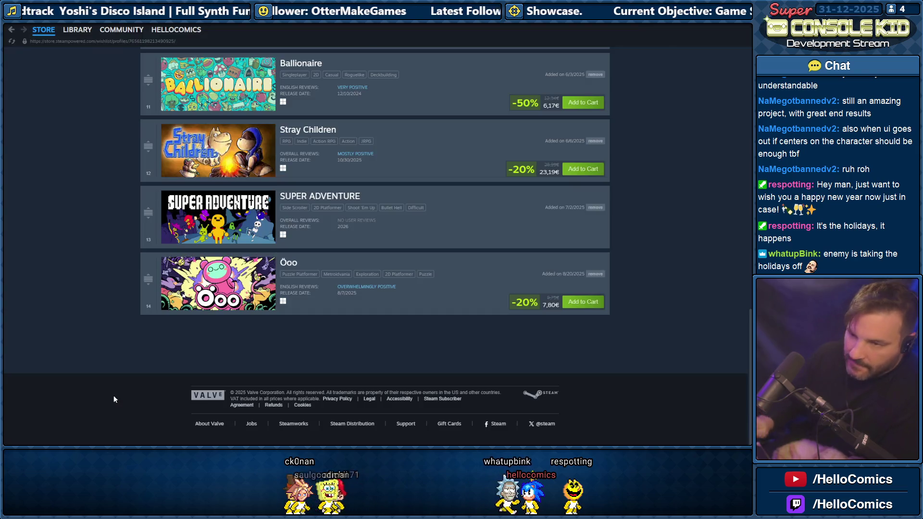
# Go to the Steam store front page, search 'super co', and open Super Console Kid
pyautogui.rightClick(20, 32)
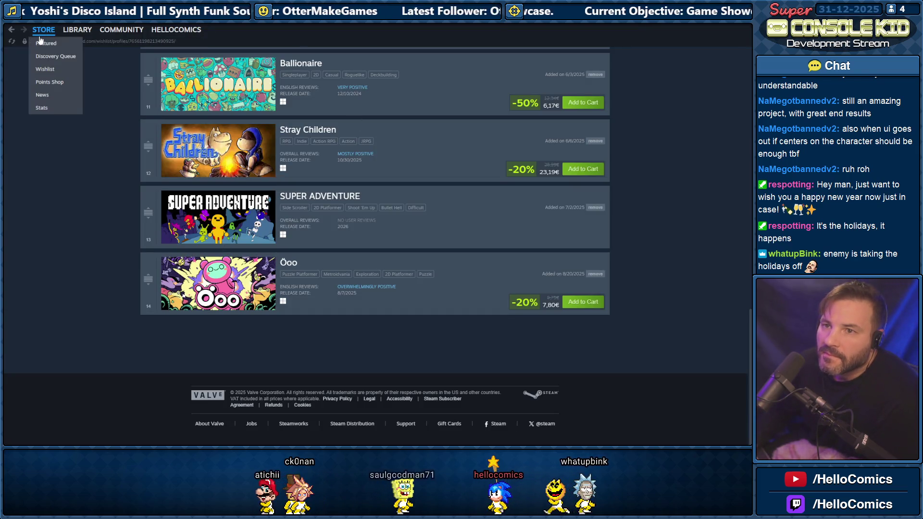
pyautogui.click(48, 50)
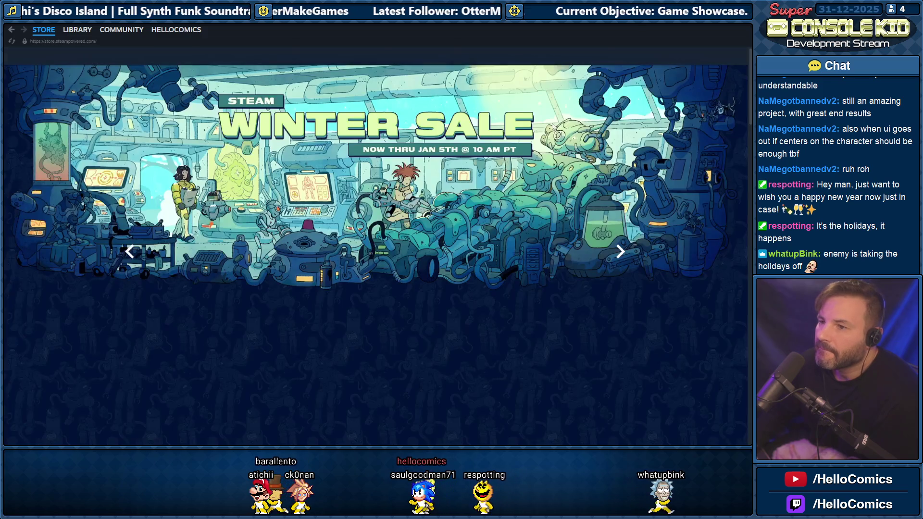
pyautogui.click(490, 56)
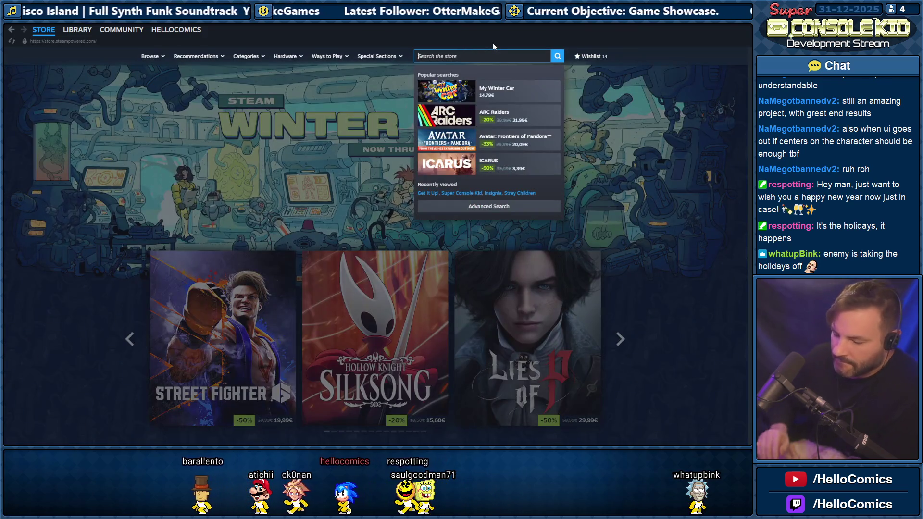
pyautogui.write('super c')
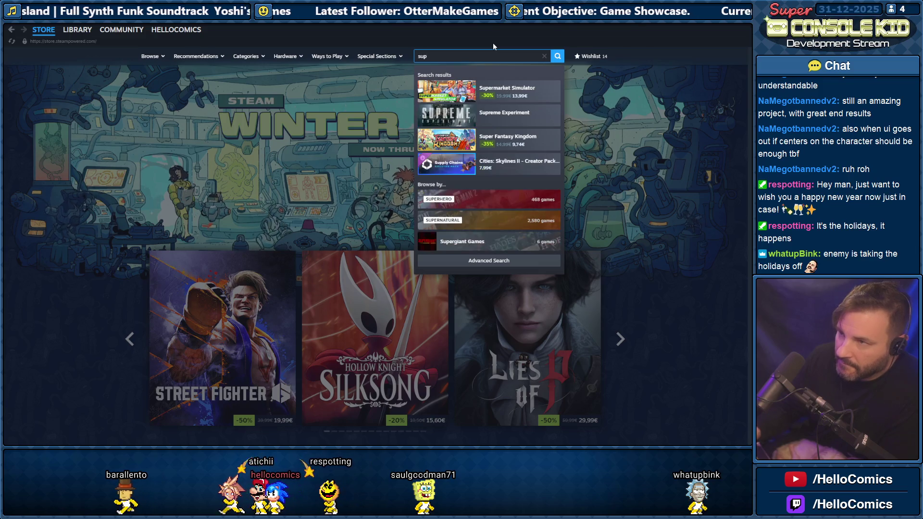
pyautogui.write('o')
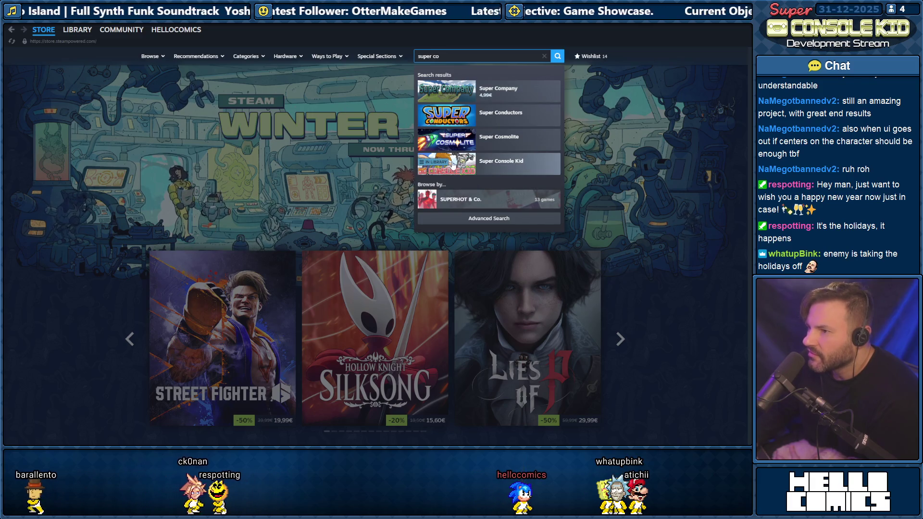
pyautogui.click(500, 163)
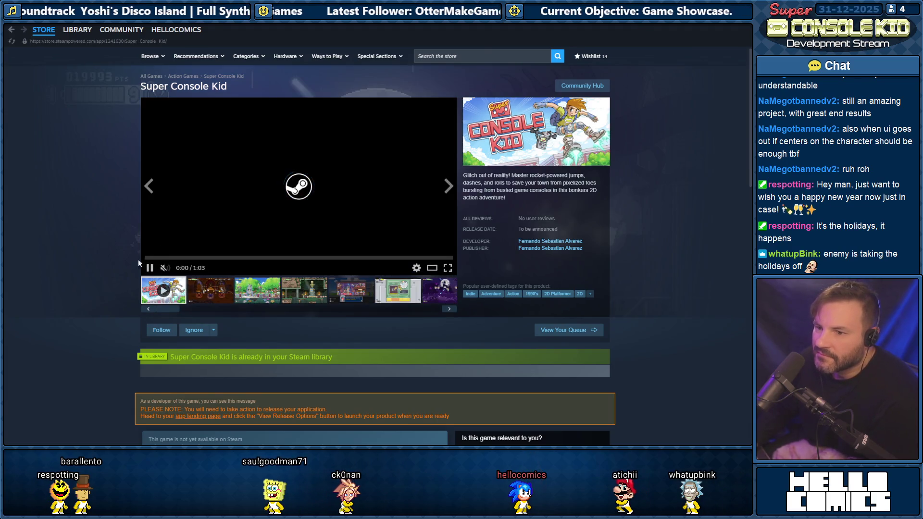
# Pause the Super Console Kid trailer and read through the About This Game description
pyautogui.click(149, 269)
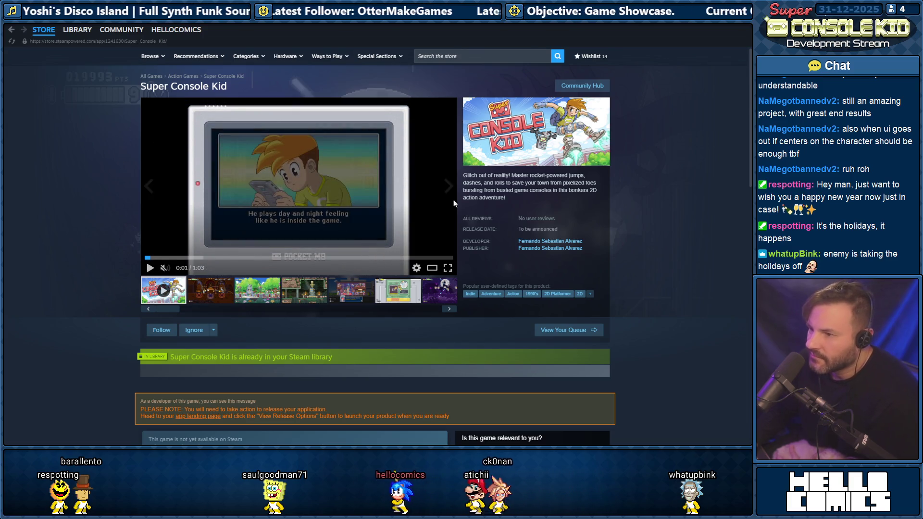
pyautogui.scroll(-10, 435, 203)
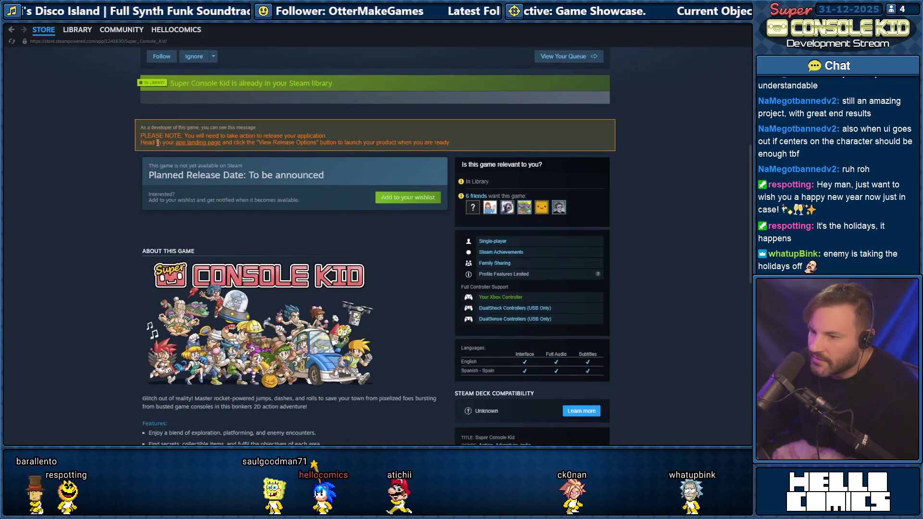
pyautogui.scroll(2, 434, 203)
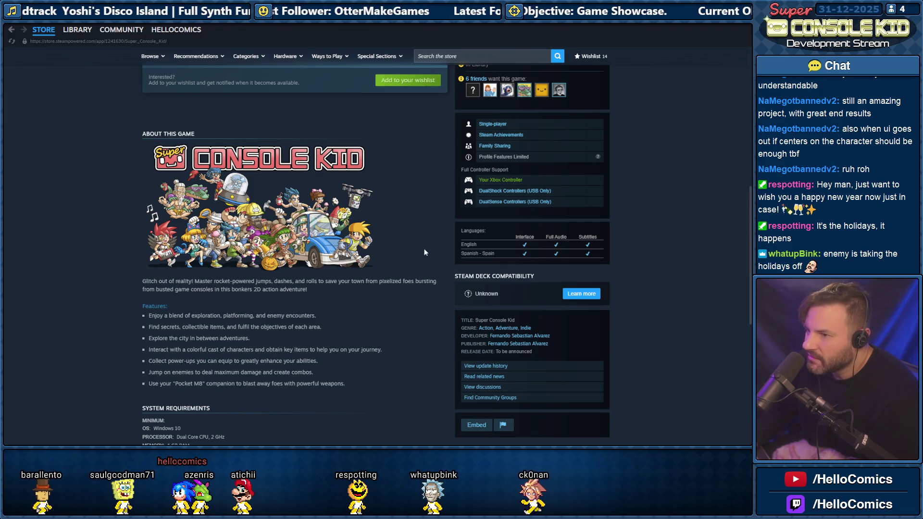
pyautogui.moveTo(380, 140)
pyautogui.mouseDown()
pyautogui.moveTo(320, 317)
pyautogui.moveTo(362, 342)
pyautogui.mouseUp()
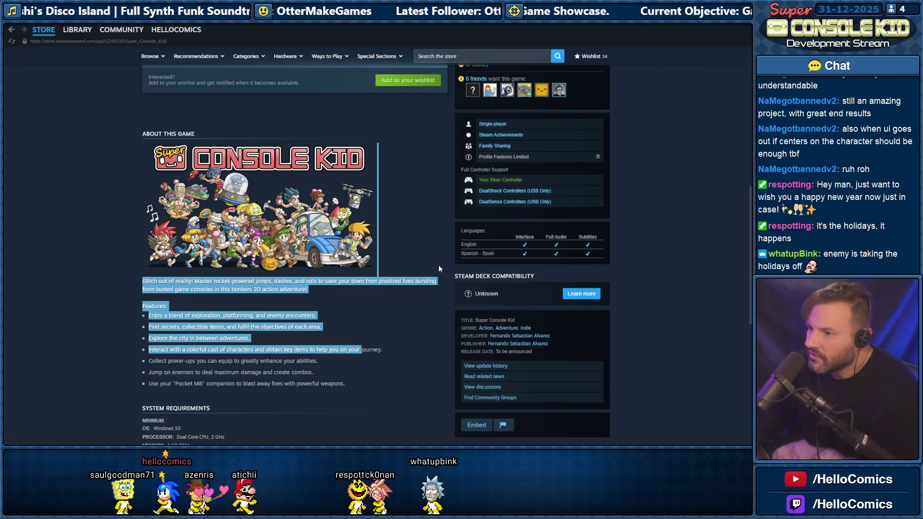
pyautogui.click(117, 156)
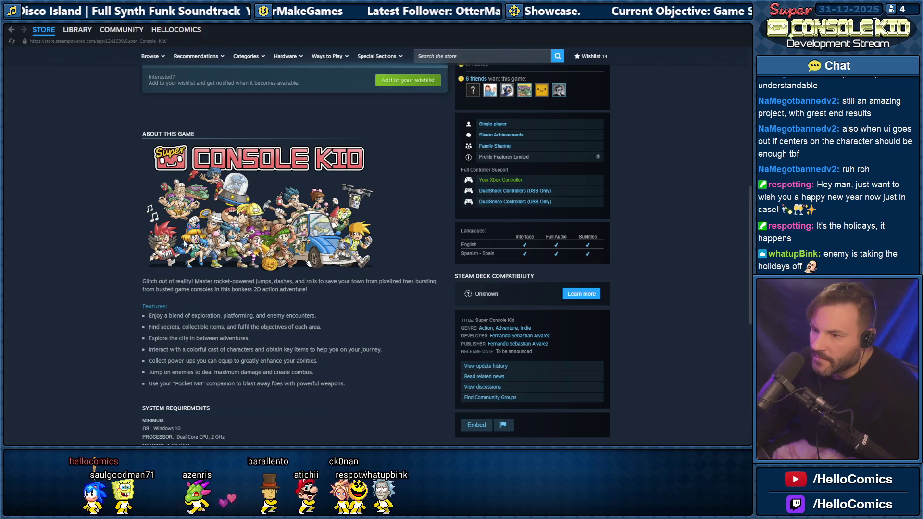
pyautogui.scroll(-3, 181, 236)
pyautogui.scroll(1, 320, 200)
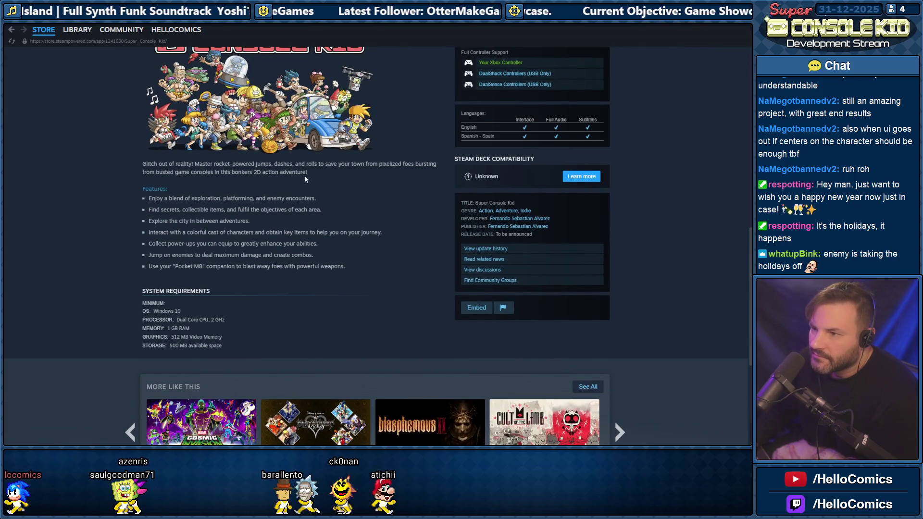
pyautogui.scroll(1, 264, 193)
pyautogui.scroll(-3, 135, 206)
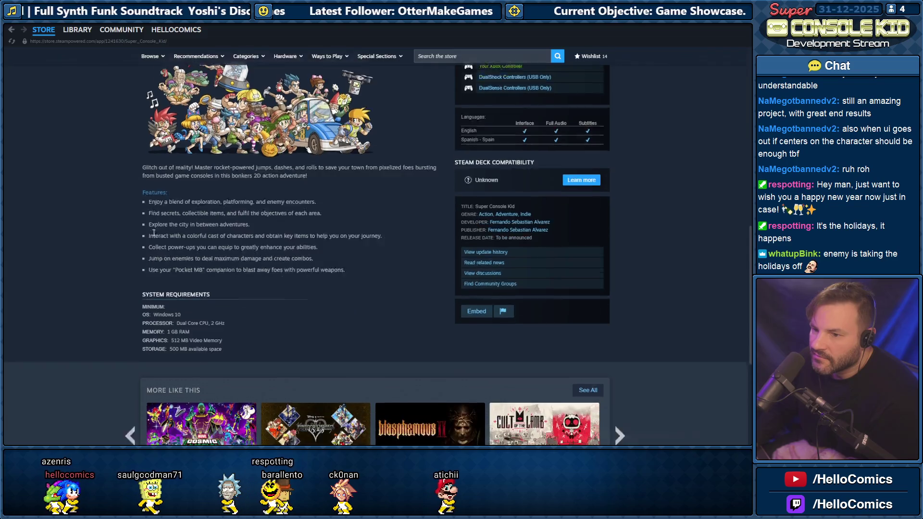
pyautogui.scroll(15, 107, 201)
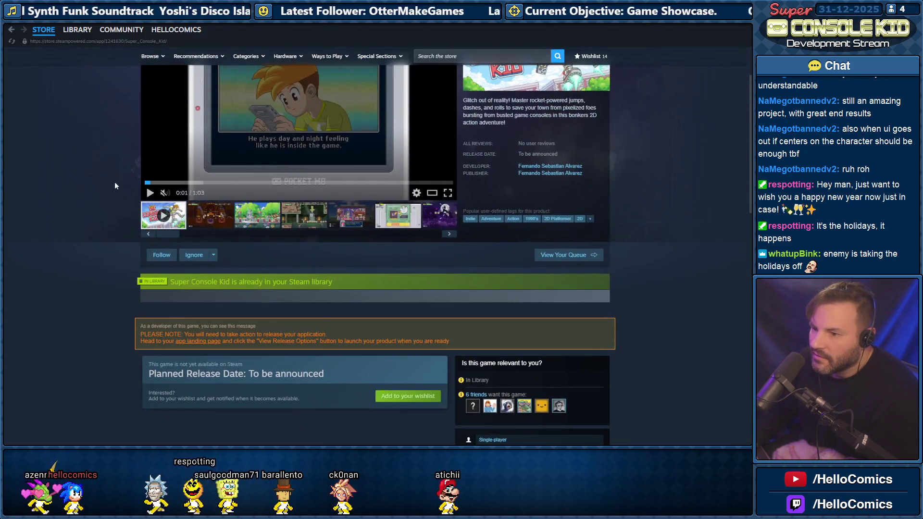
pyautogui.scroll(-5, 130, 178)
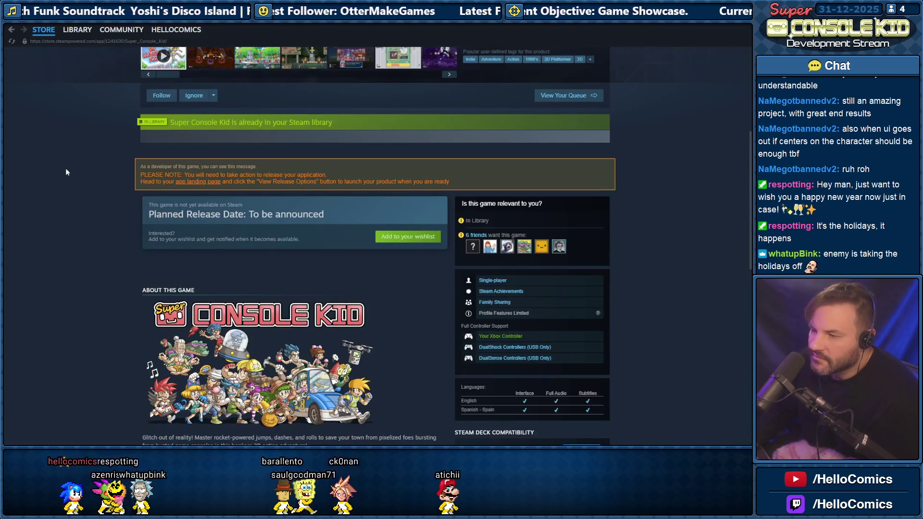
pyautogui.scroll(5, 96, 125)
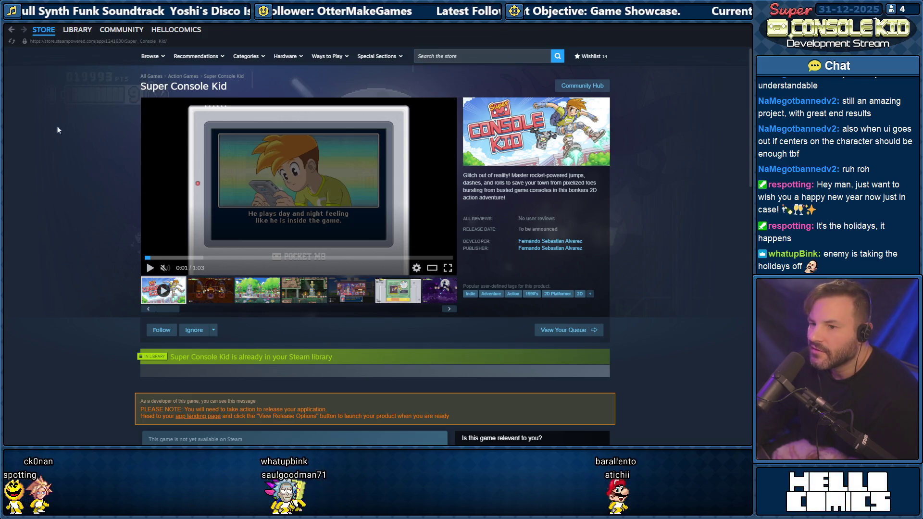
# Browse the park, jungle temple, concert, circuit-board and purple night screenshots, ending on the castle one
pyautogui.click(215, 291)
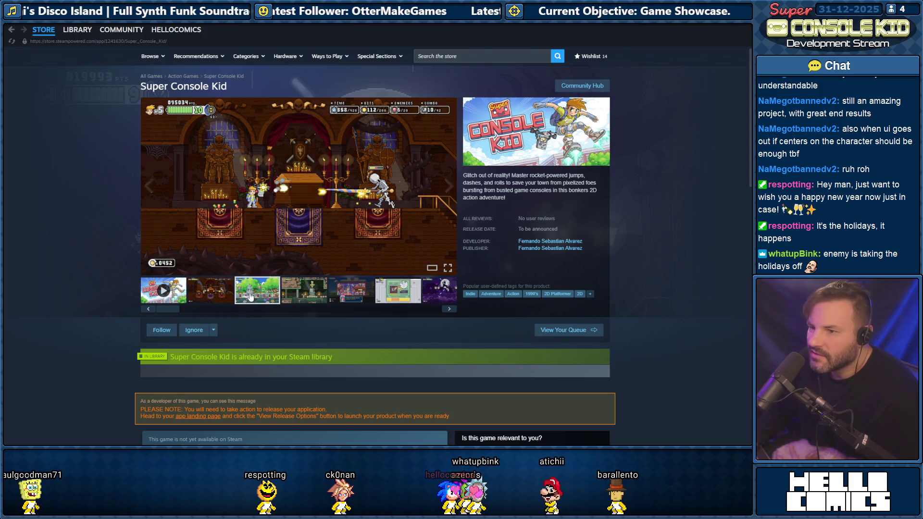
pyautogui.click(306, 292)
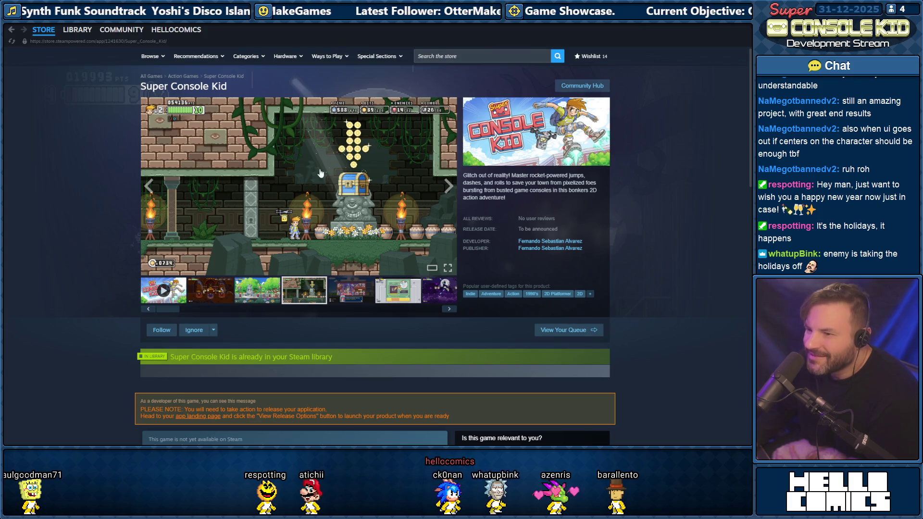
pyautogui.click(354, 296)
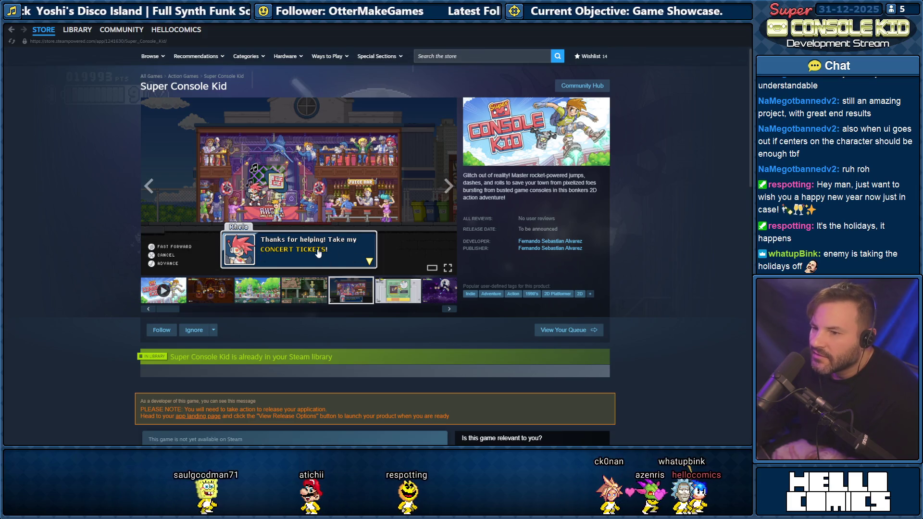
pyautogui.click(394, 293)
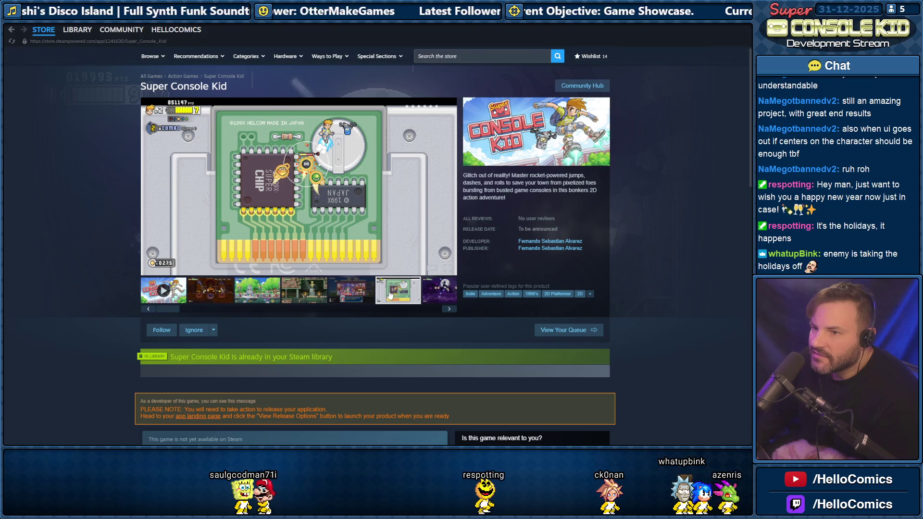
pyautogui.click(438, 299)
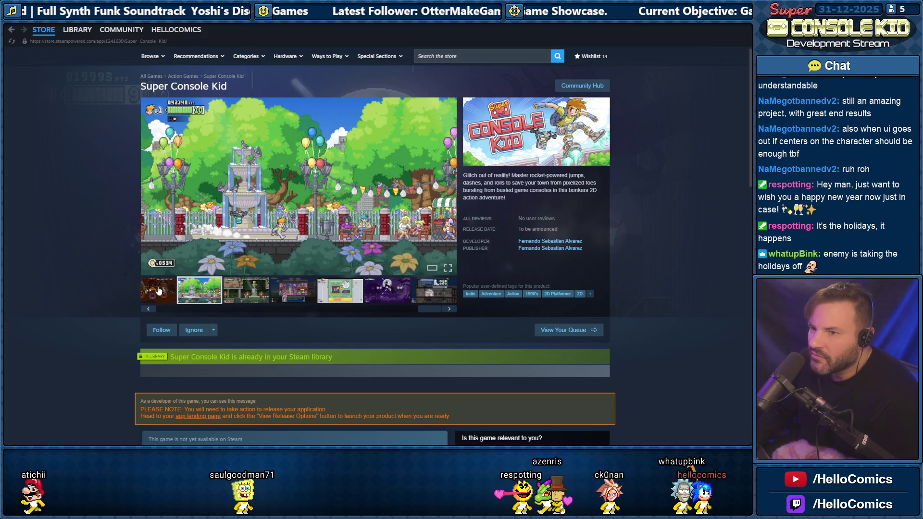
pyautogui.click(159, 291)
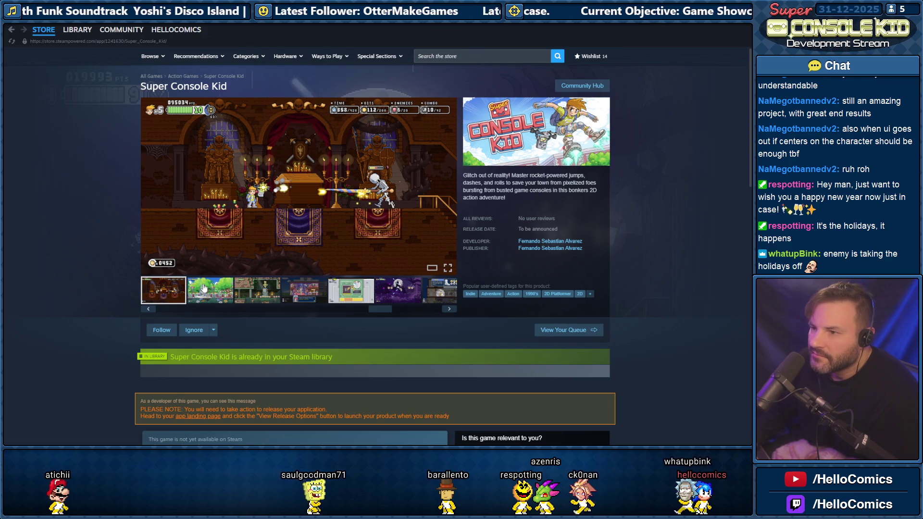
pyautogui.moveTo(369, 181)
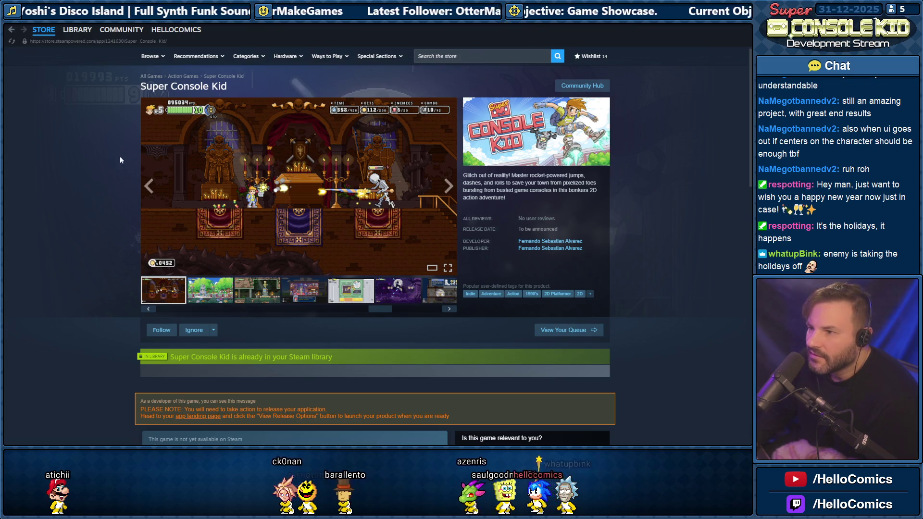
# Scroll down to System Requirements and highlight the minimum requirements block
pyautogui.scroll(-8, 96, 159)
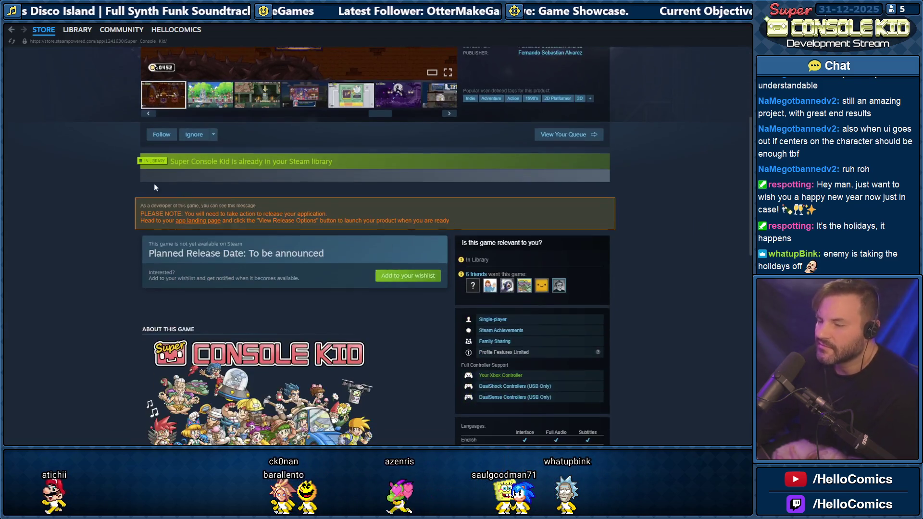
pyautogui.scroll(6, 113, 175)
pyautogui.scroll(-6, 113, 180)
pyautogui.scroll(6, 114, 186)
pyautogui.scroll(-9, 113, 183)
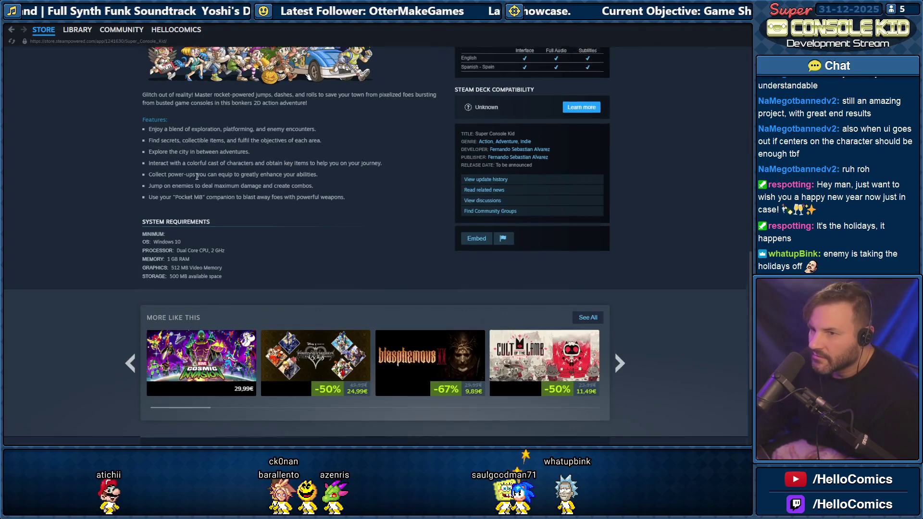
pyautogui.scroll(3, 161, 202)
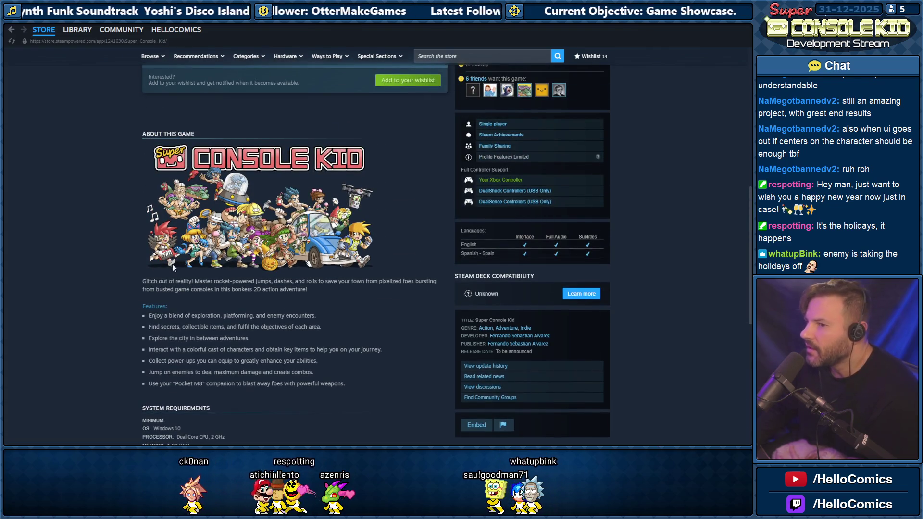
pyautogui.scroll(-2, 131, 221)
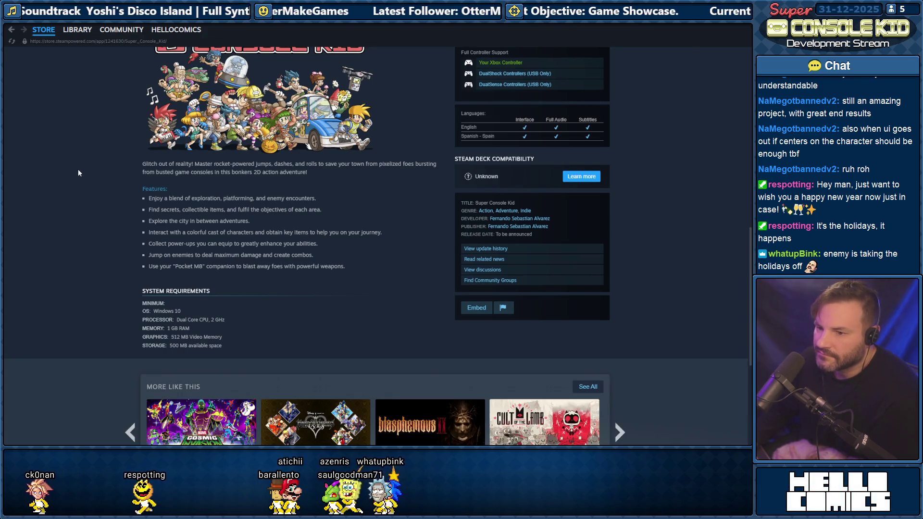
pyautogui.scroll(-3, 77, 169)
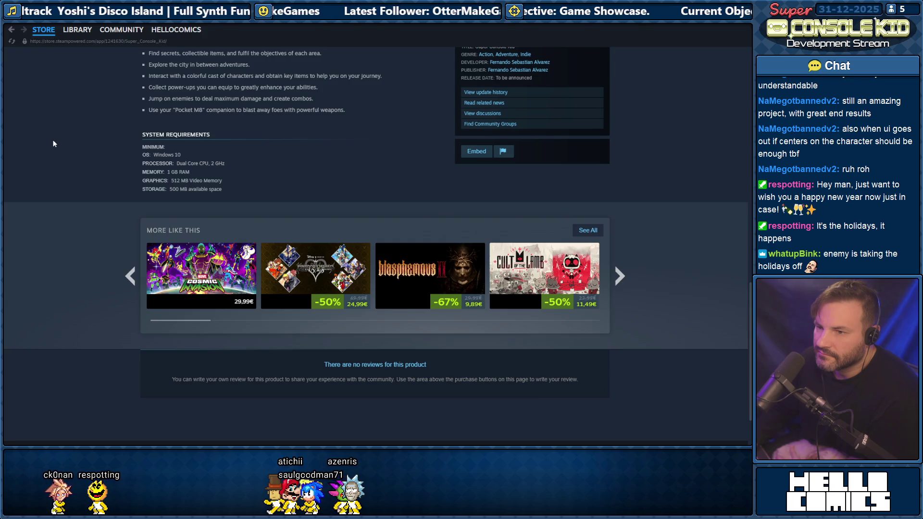
pyautogui.scroll(-1, 52, 144)
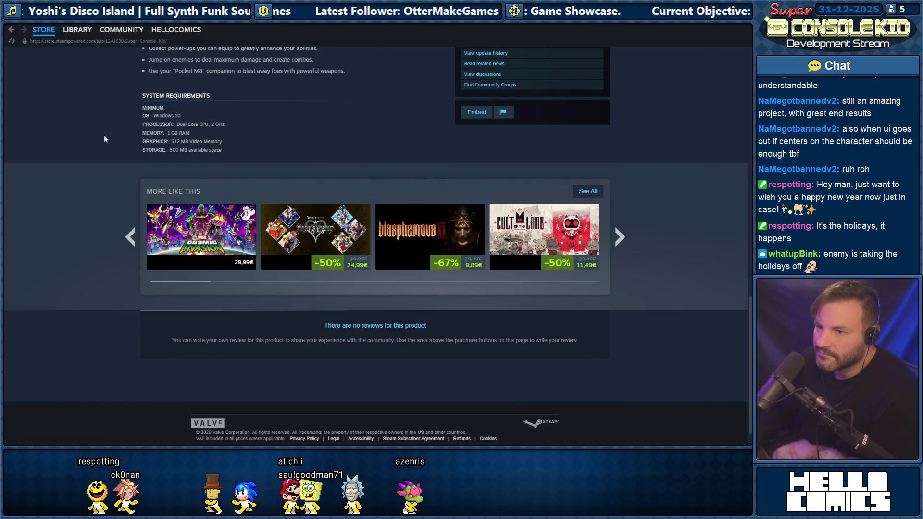
pyautogui.moveTo(223, 150); pyautogui.dragTo(143, 116)
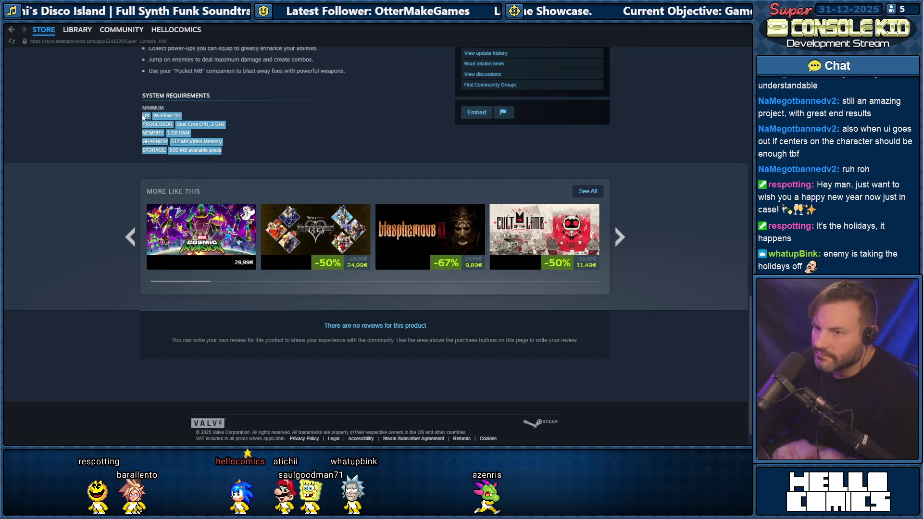
pyautogui.click(233, 118)
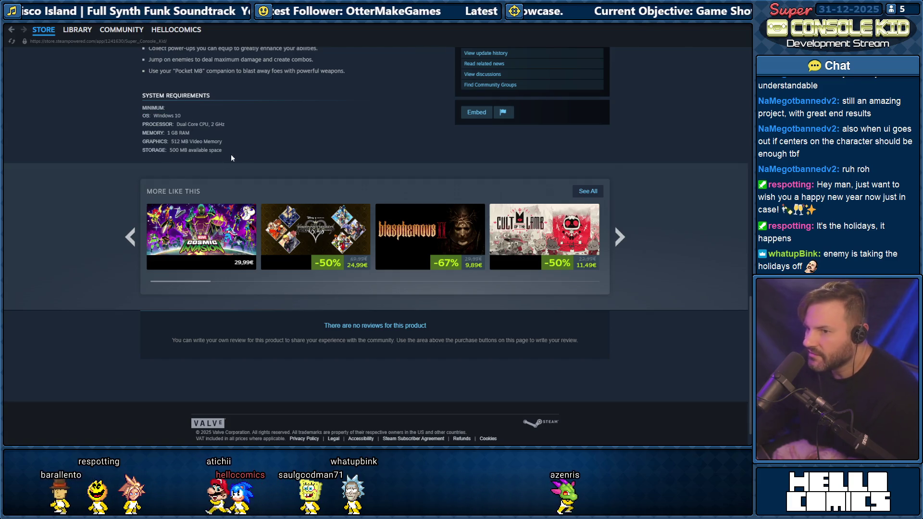
pyautogui.moveTo(222, 151)
pyautogui.mouseDown()
pyautogui.moveTo(132, 114)
pyautogui.moveTo(145, 114)
pyautogui.mouseUp()
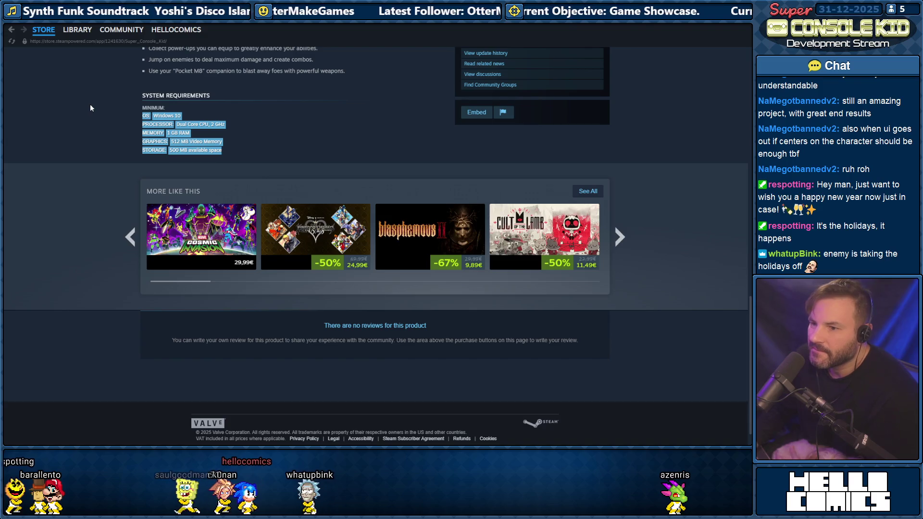
pyautogui.click(176, 134)
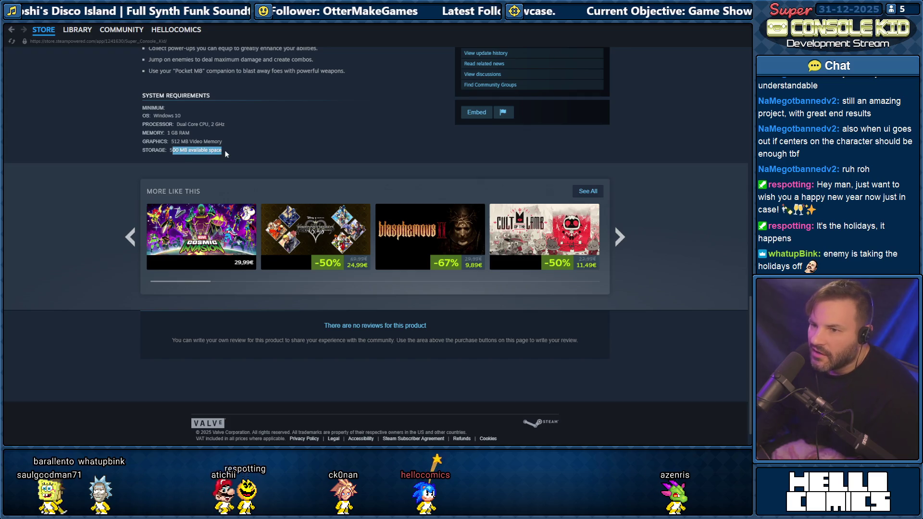
# Highlight the 500 MB available space storage requirement
pyautogui.moveTo(221, 148); pyautogui.dragTo(221, 150)
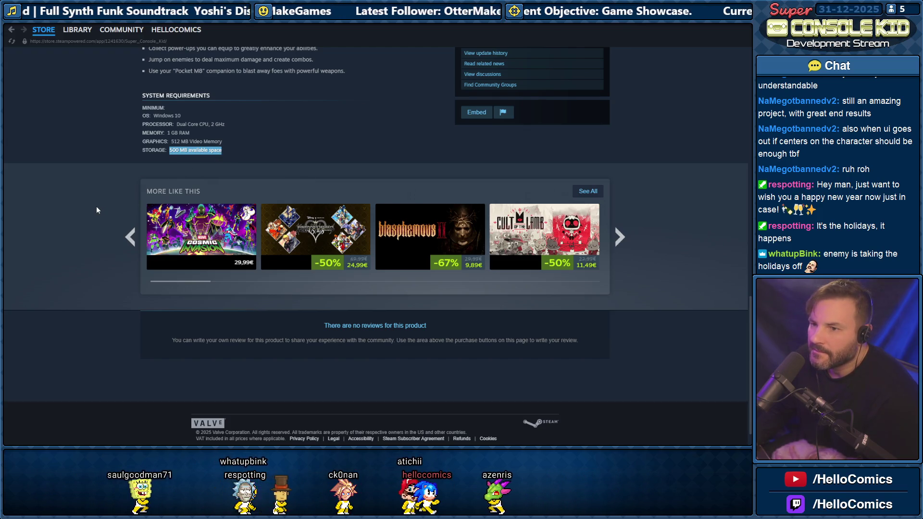
pyautogui.scroll(4, 97, 208)
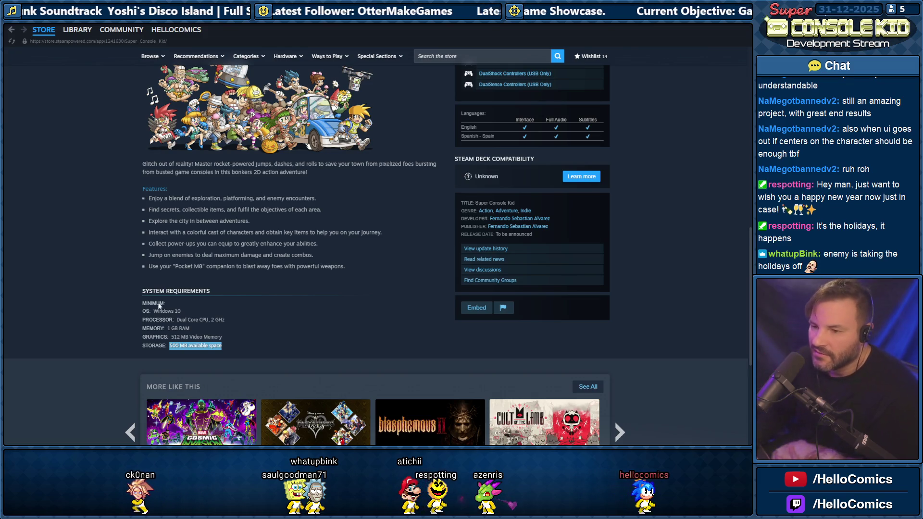
pyautogui.doubleClick(174, 346)
pyautogui.moveTo(177, 346); pyautogui.dragTo(219, 347)
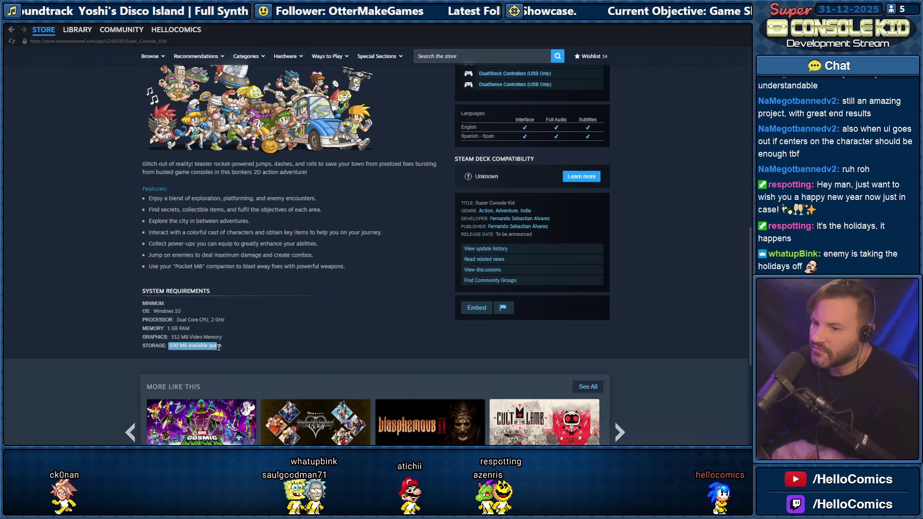
pyautogui.scroll(15, 117, 241)
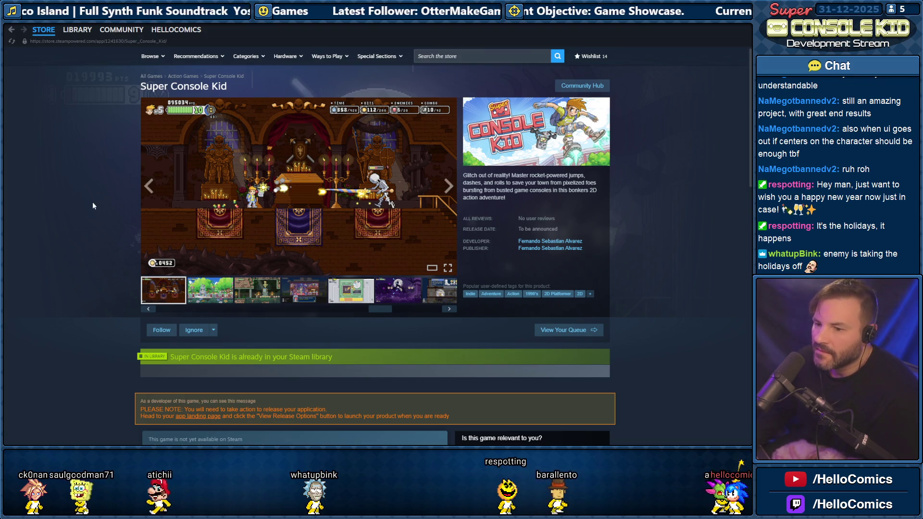
# Return to the top of the store page and switch back to Stencyl
pyautogui.scroll(-5, 84, 211)
pyautogui.scroll(-5, 75, 222)
pyautogui.scroll(-3, 80, 210)
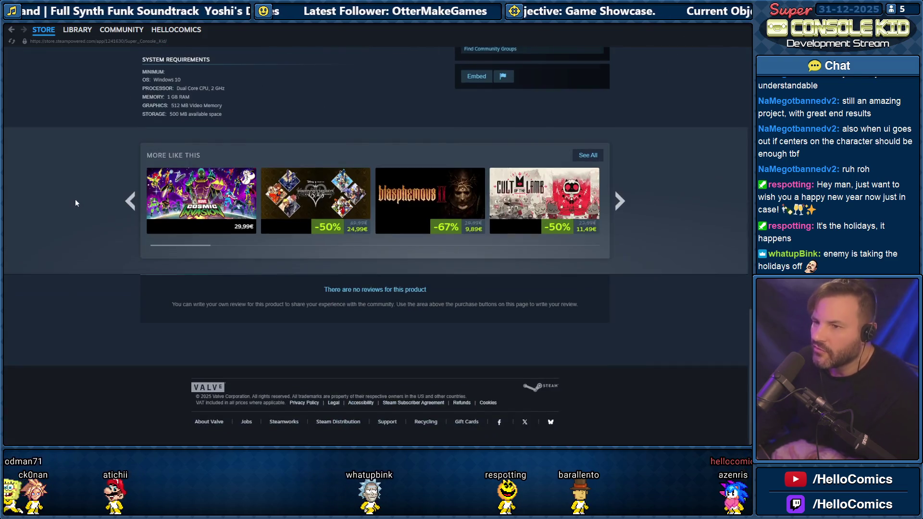
pyautogui.scroll(4, 76, 201)
pyautogui.scroll(10, 97, 183)
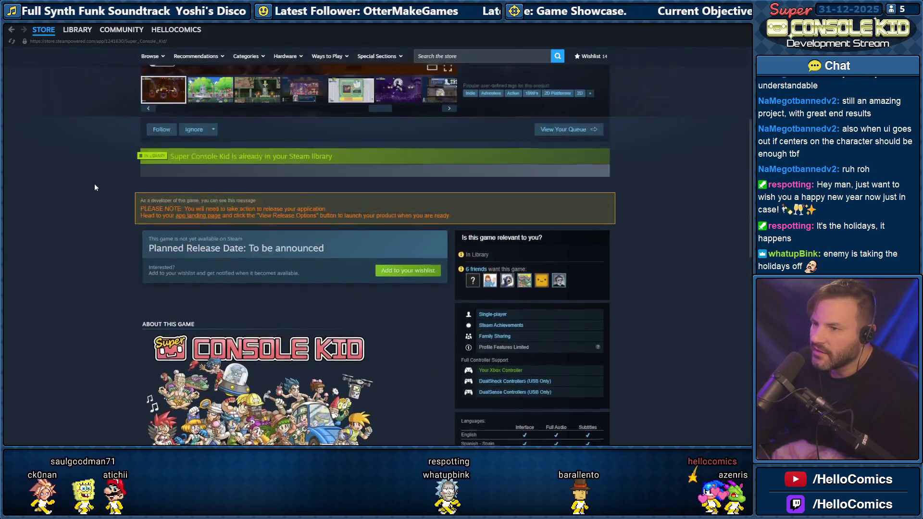
pyautogui.scroll(-5, 72, 144)
pyautogui.scroll(-5, 86, 144)
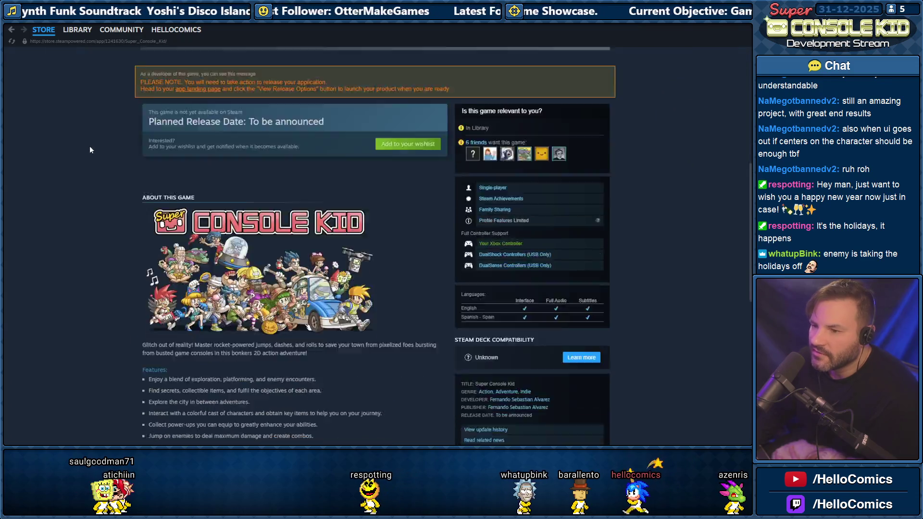
pyautogui.scroll(10, 88, 147)
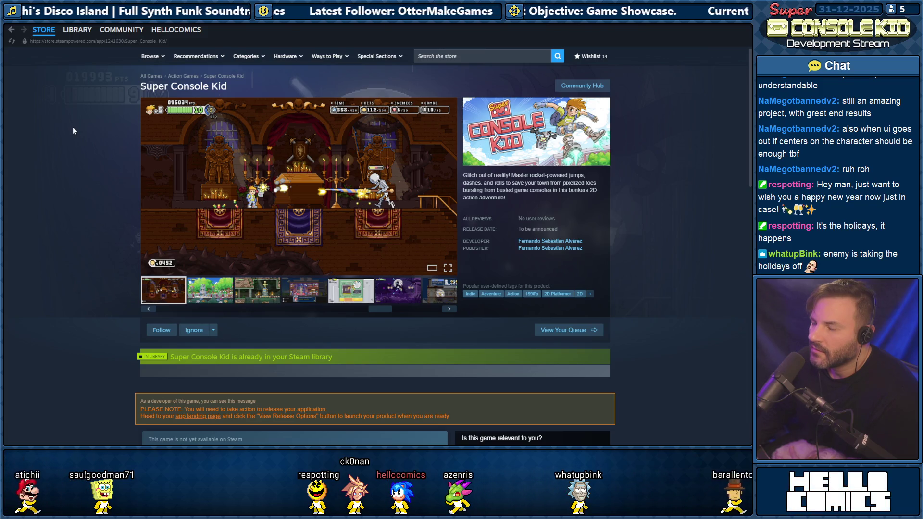
pyautogui.moveTo(61, 31)
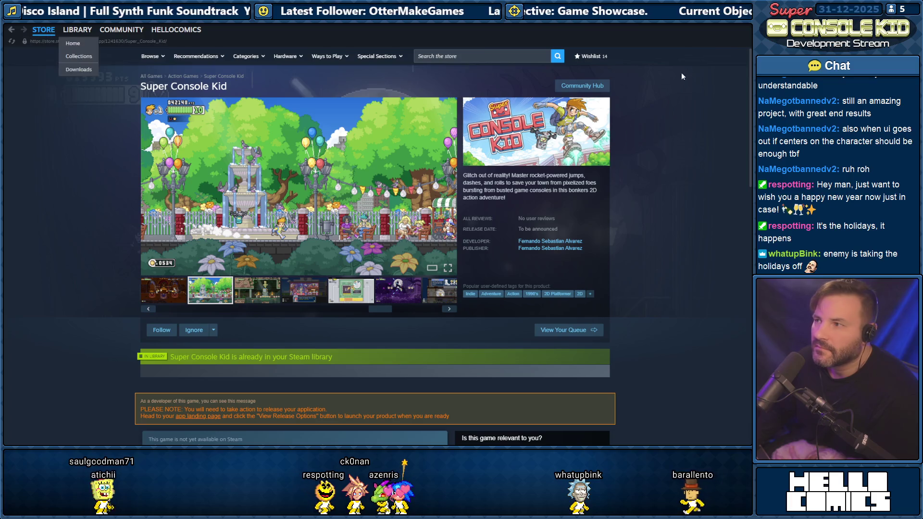
pyautogui.hotkey('alt', 'Tab')
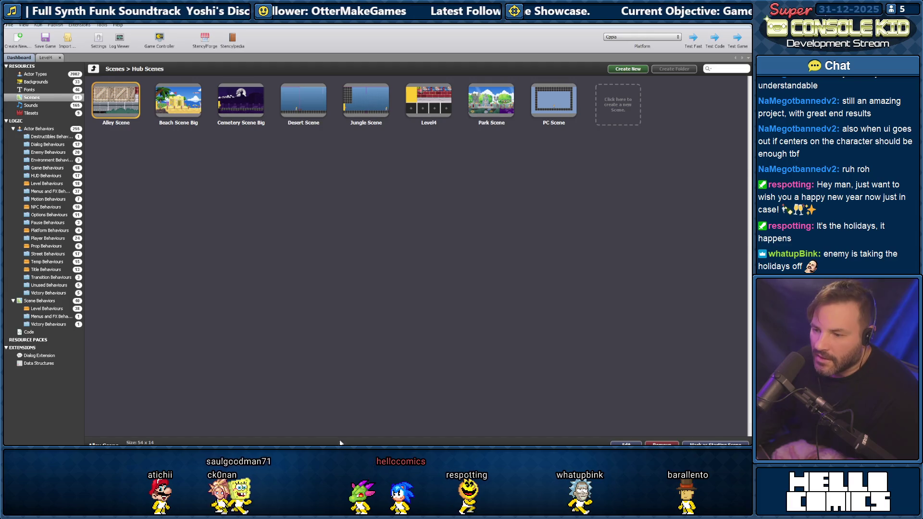
# Test-run the game briefly, then go up to Scenes and open the Level Scenes folder
pyautogui.hotkey('alt', 'Tab')
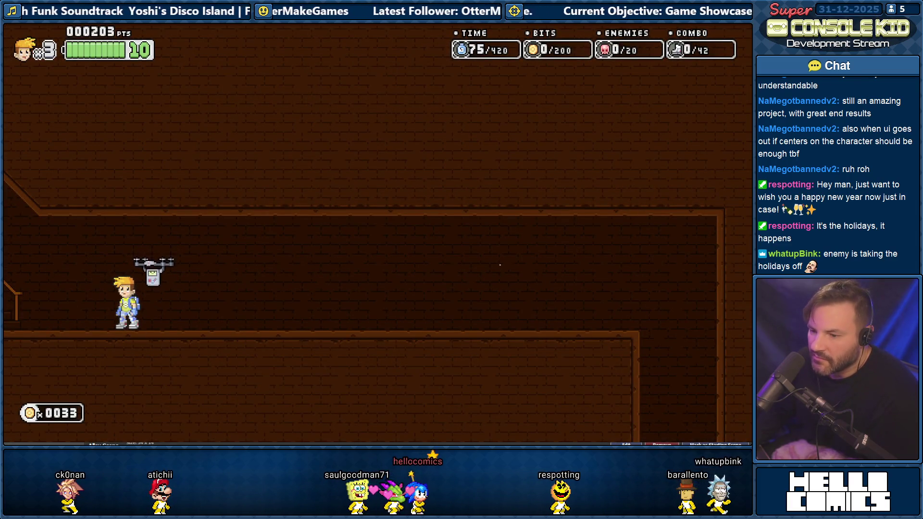
pyautogui.hotkey('alt', 'Tab')
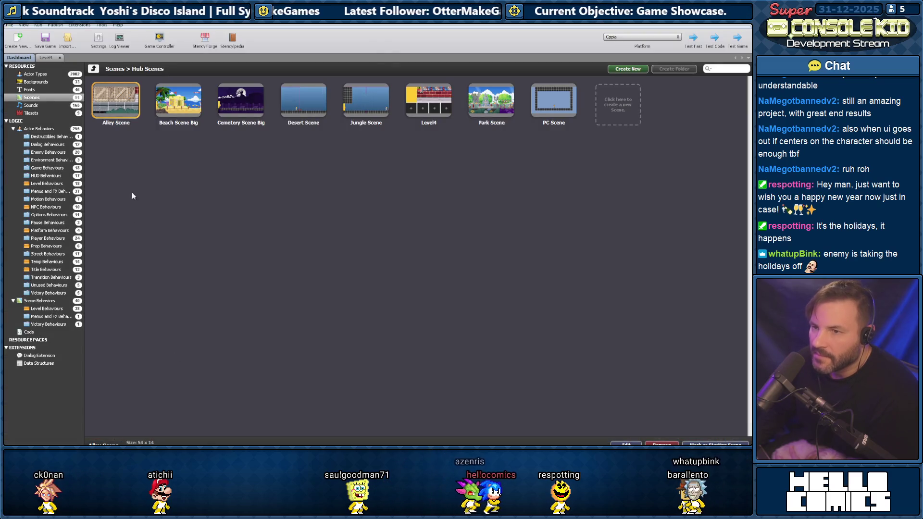
pyautogui.click(93, 69)
pyautogui.doubleClick(246, 103)
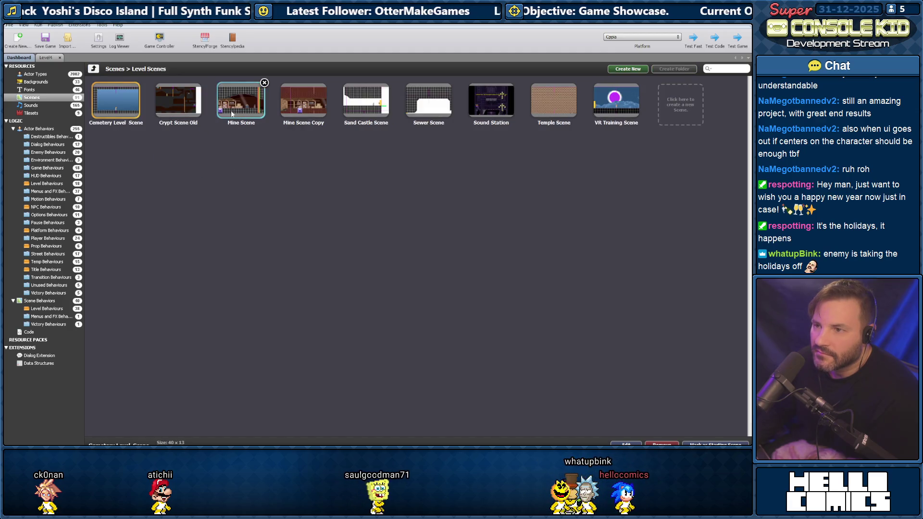
# Open Crypt Scene Old and select the green camera collider beside the crypt room
pyautogui.doubleClick(176, 103)
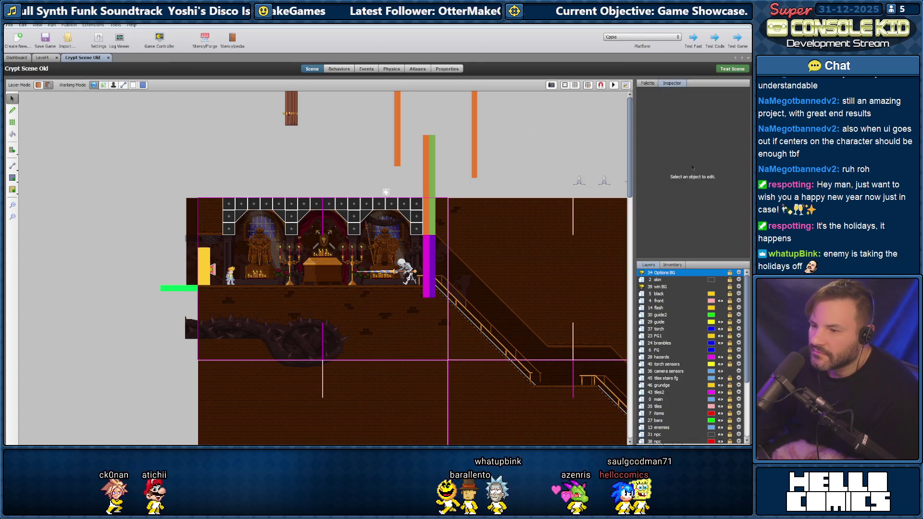
pyautogui.hscroll(5, 270, 379)
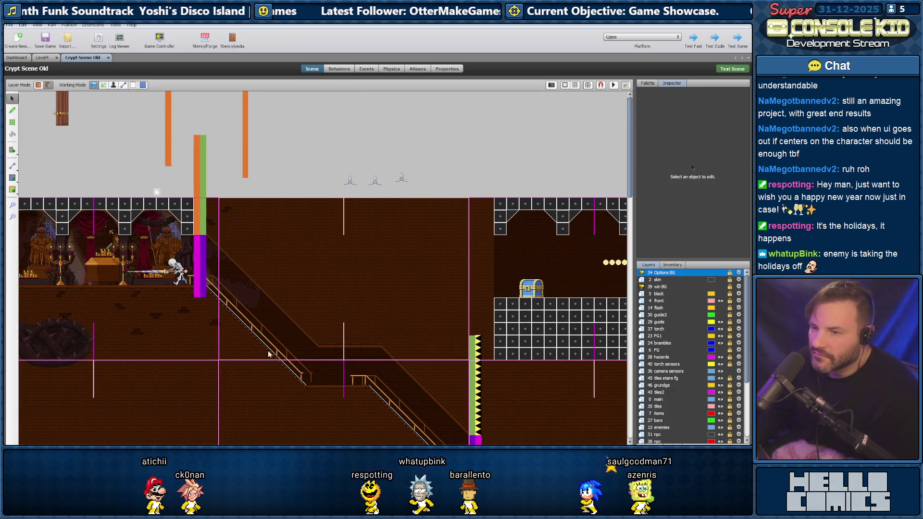
pyautogui.click(202, 172)
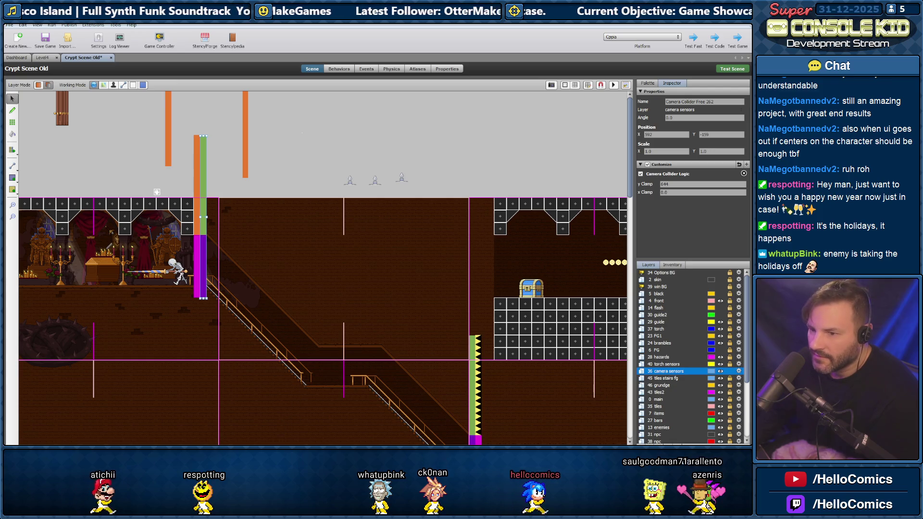
# Pan across the lower rooms and spikes, then select the camera collider bar by the crypt room
pyautogui.press('Right')
pyautogui.press('Right')
pyautogui.press('Right')
pyautogui.press('Down')
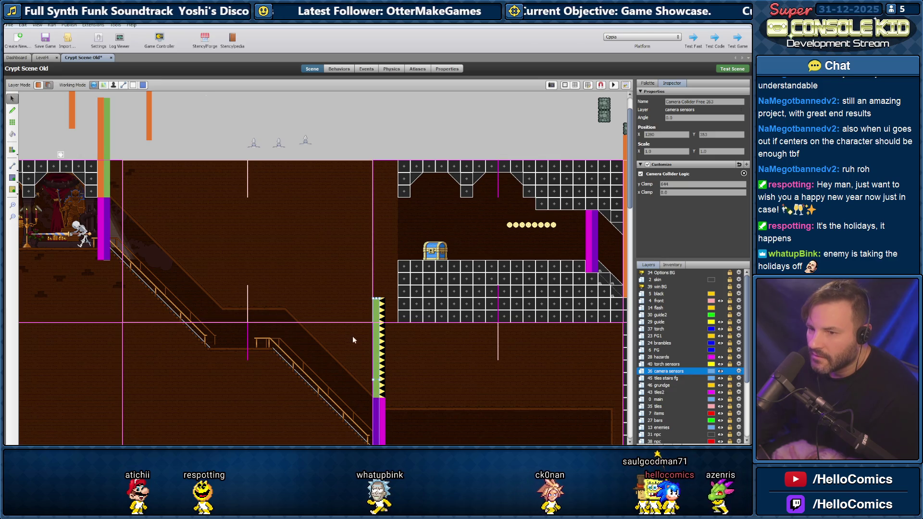
pyautogui.press('Down')
pyautogui.press('Down')
pyautogui.press('Down')
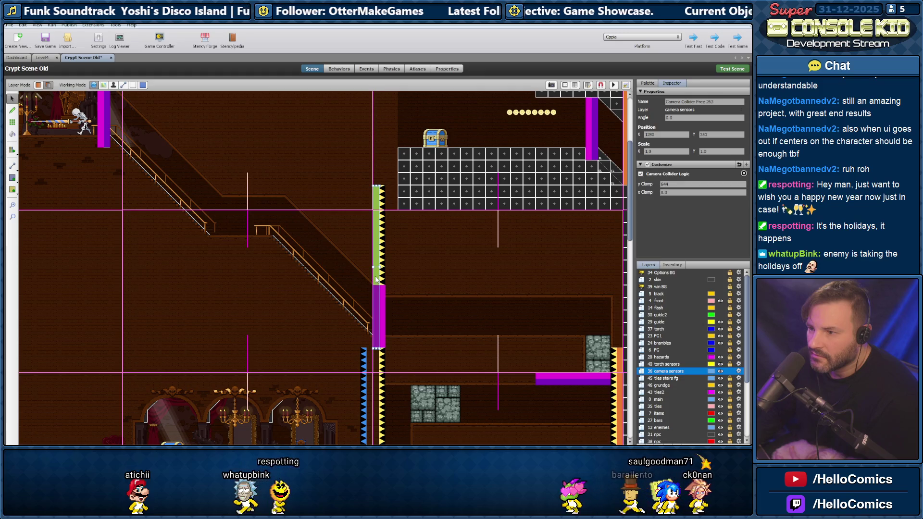
pyautogui.press('Up')
pyautogui.press('Up')
pyautogui.press('Up')
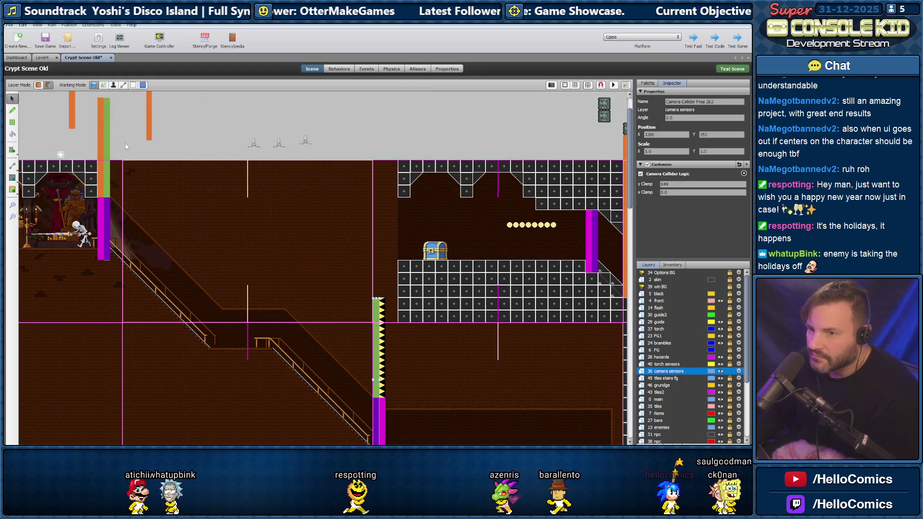
pyautogui.click(107, 143)
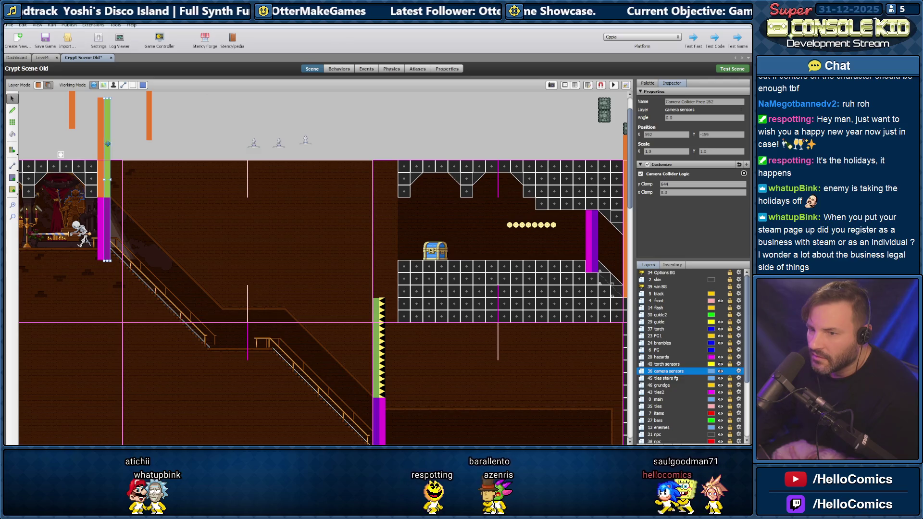
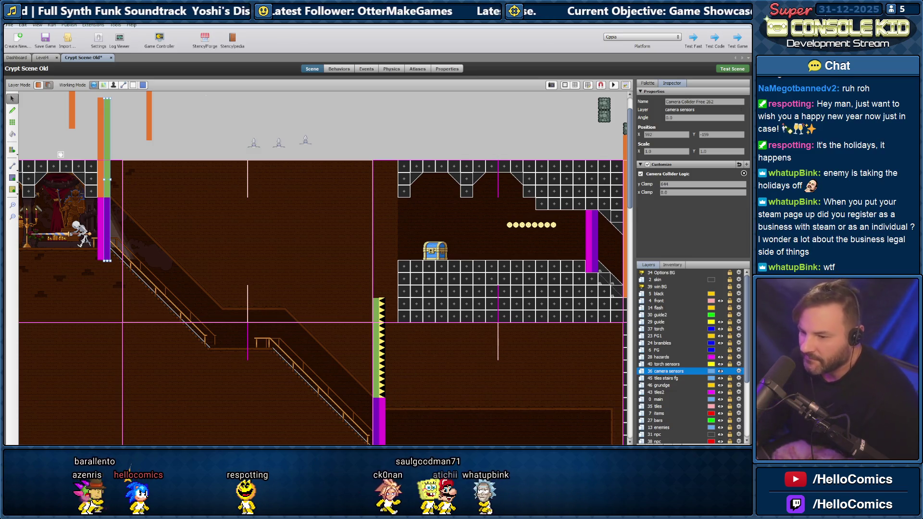
# Bring the autónomo quota article over Stencyl and dismiss its cookie notice, chat panel and ad popup
pyautogui.hscroll(-5, 180, 441)
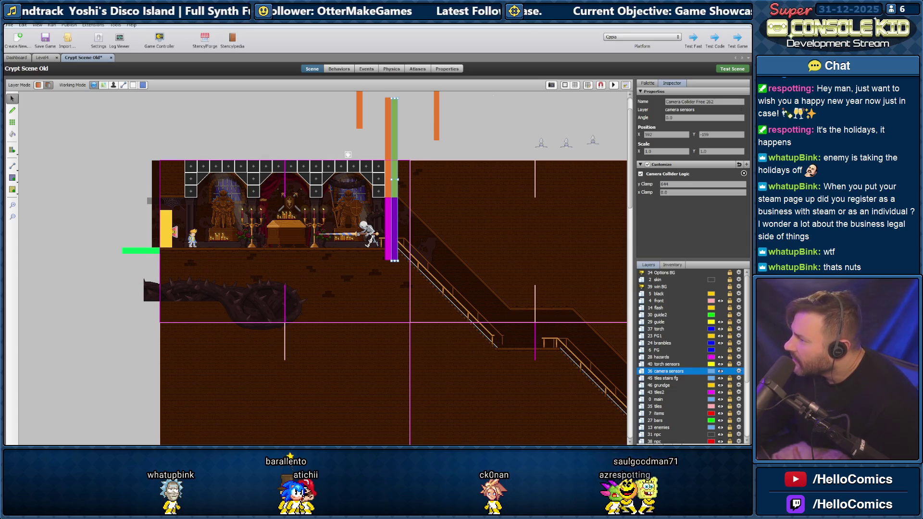
pyautogui.moveTo(750, 71); pyautogui.dragTo(278, 71)
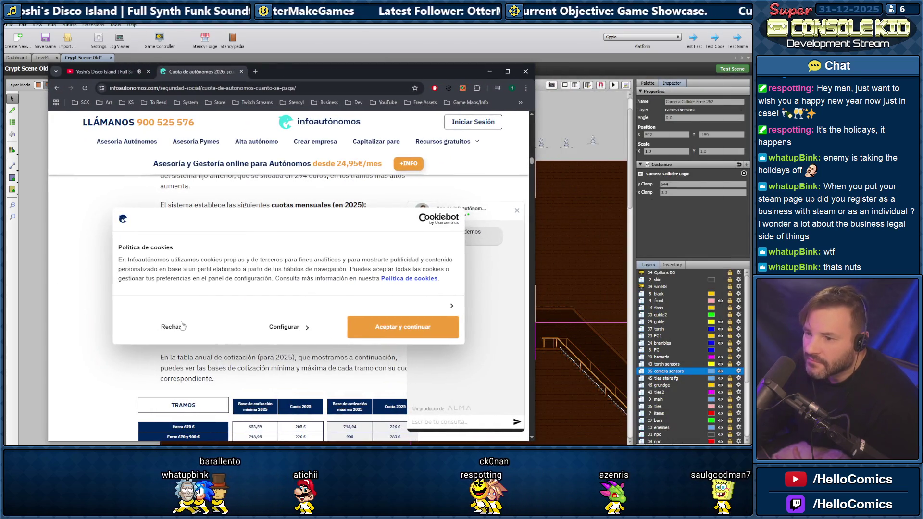
pyautogui.click(403, 327)
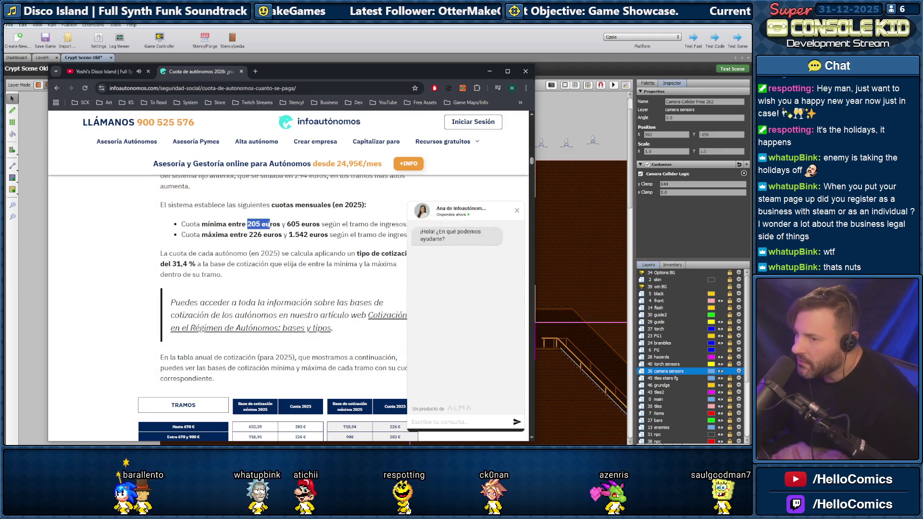
pyautogui.doubleClick(253, 224)
pyautogui.moveTo(288, 224)
pyautogui.mouseDown()
pyautogui.moveTo(289, 236)
pyautogui.moveTo(298, 224)
pyautogui.mouseUp()
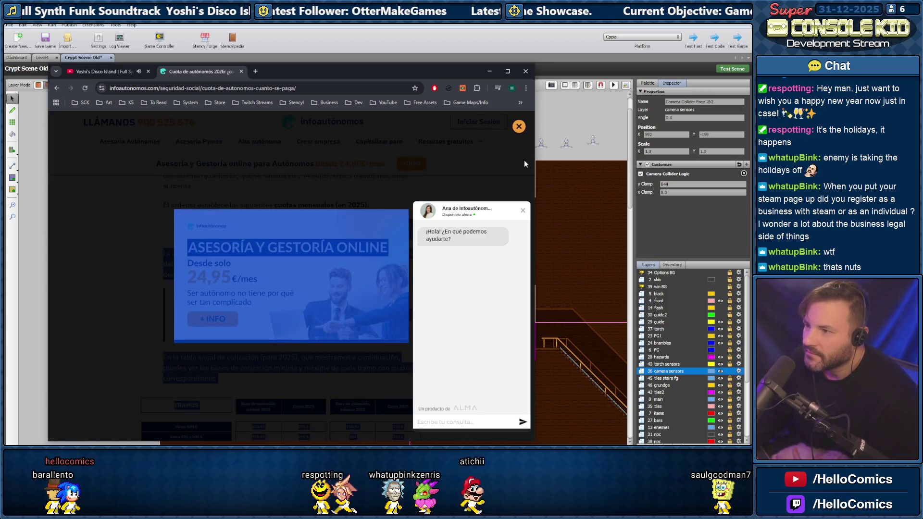
pyautogui.click(522, 210)
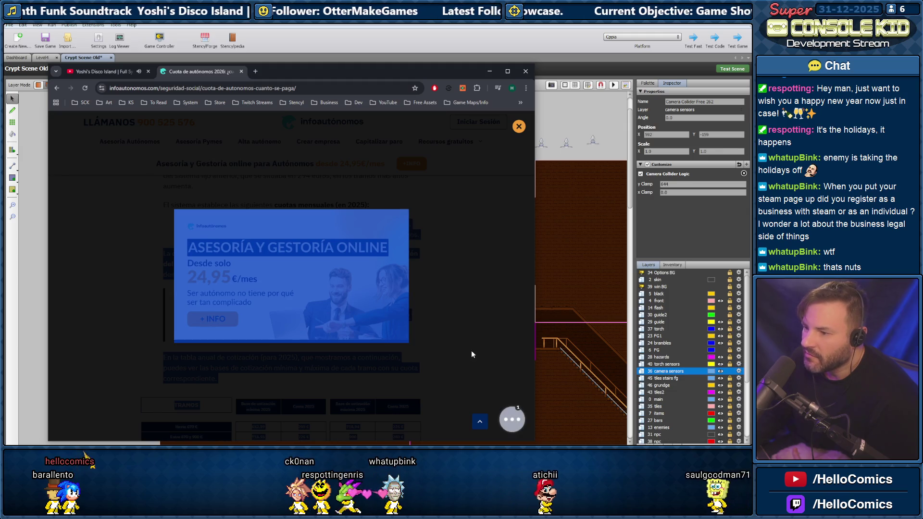
pyautogui.click(519, 127)
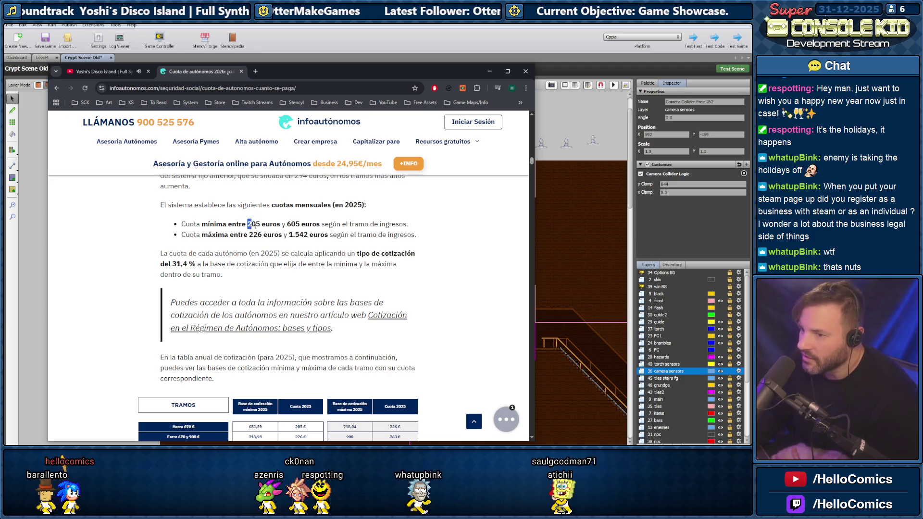
# Highlight the 205 € minimum quota figure, then scroll down to the TRAMOS table
pyautogui.moveTo(250, 224); pyautogui.dragTo(260, 225)
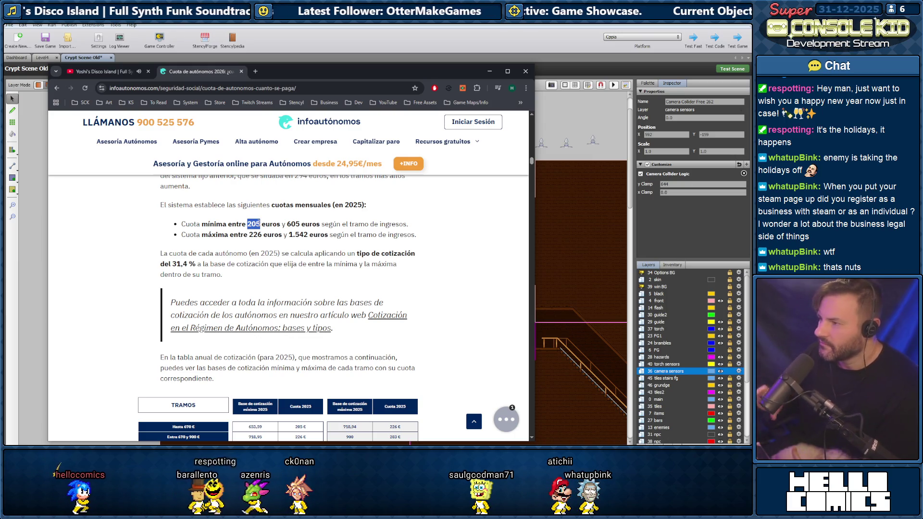
pyautogui.click(157, 252)
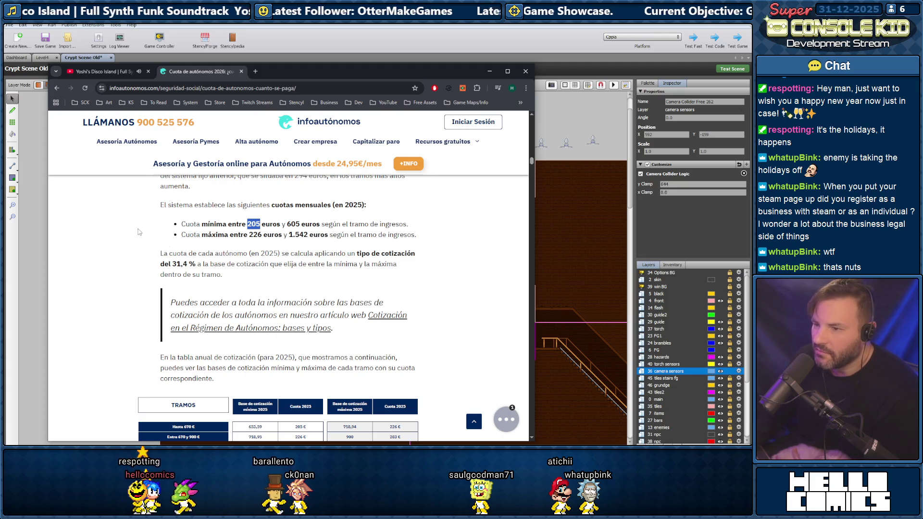
pyautogui.scroll(-4, 145, 229)
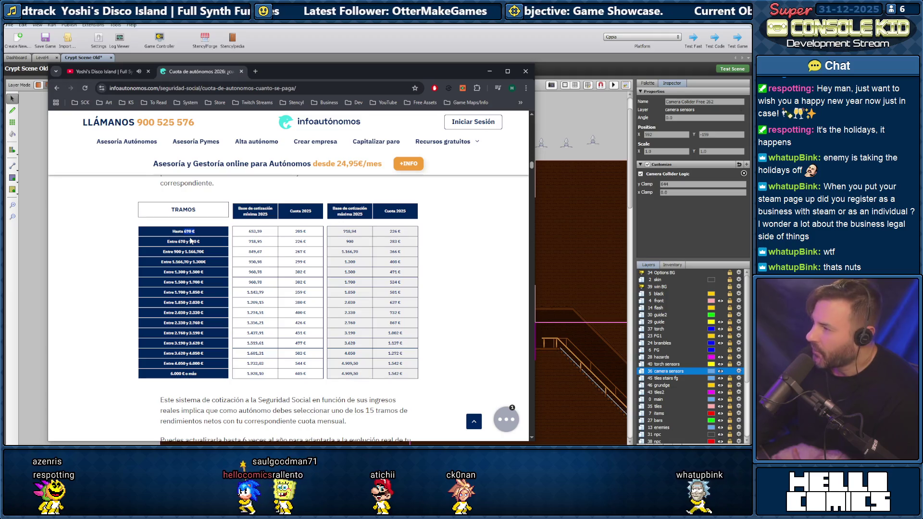
# Review the quota table, highlighting the 205 € figure in the first Cuota 2025 cell
pyautogui.doubleClick(297, 231)
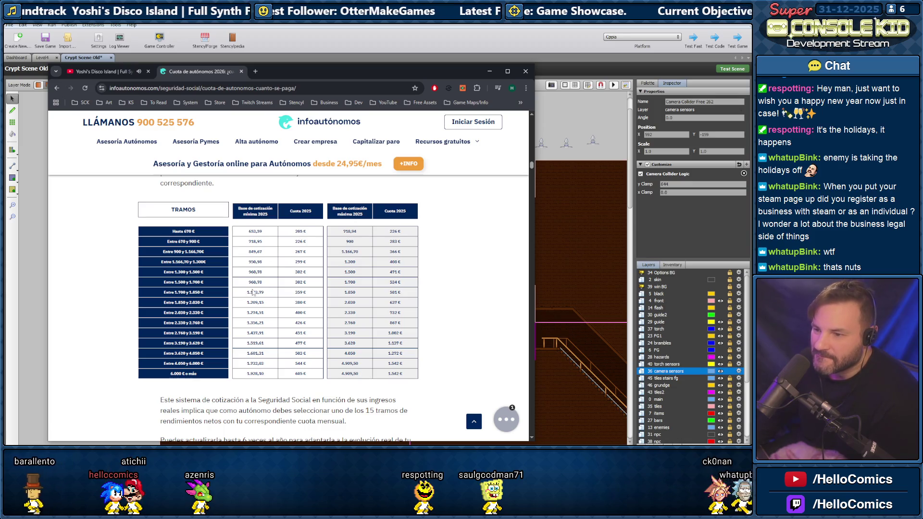
pyautogui.scroll(-2, 254, 292)
pyautogui.scroll(2, 251, 293)
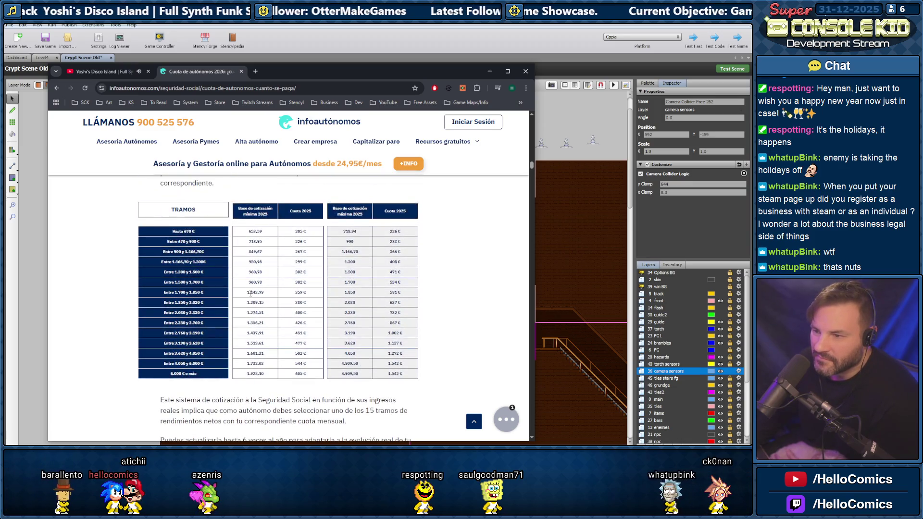
pyautogui.doubleClick(307, 233)
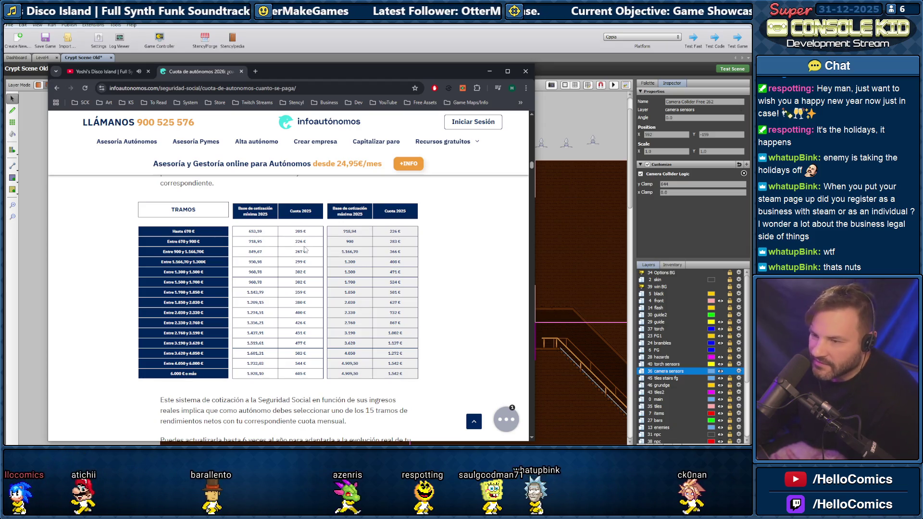
pyautogui.click(133, 242)
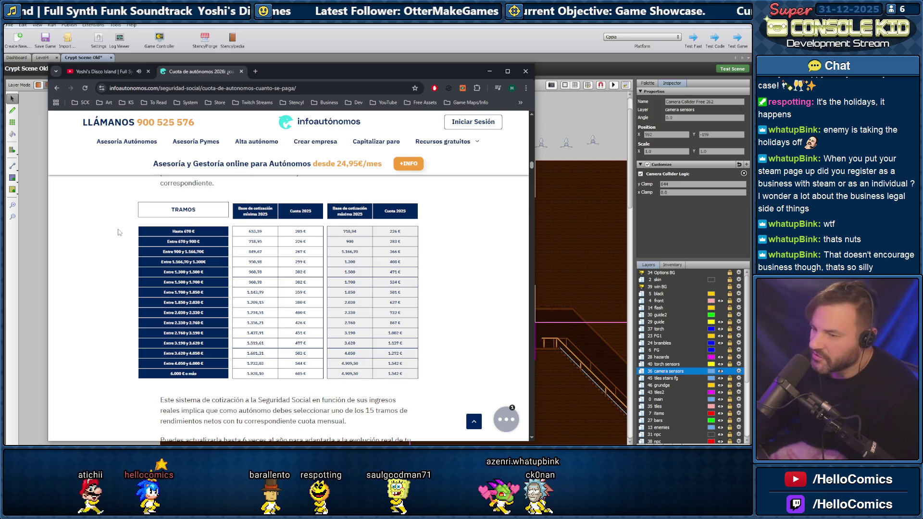
pyautogui.scroll(-5, 125, 231)
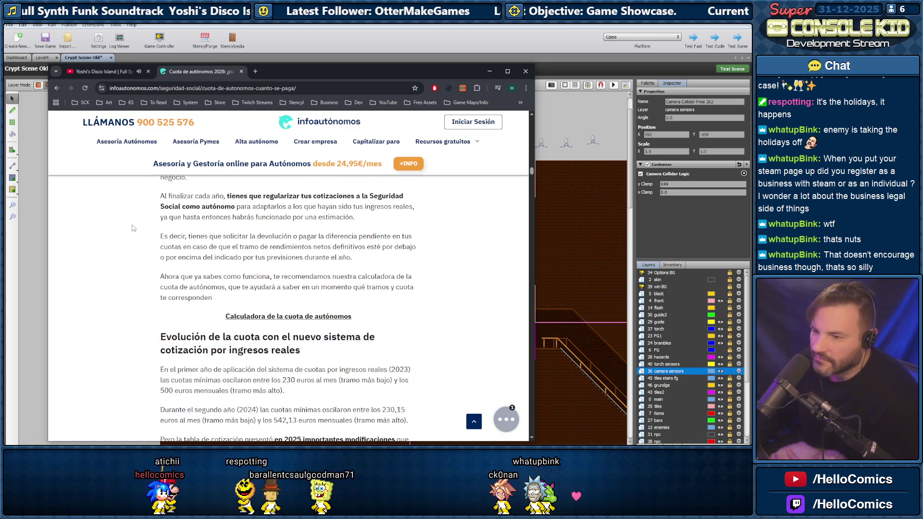
pyautogui.scroll(-3, 133, 228)
pyautogui.scroll(-1, 134, 230)
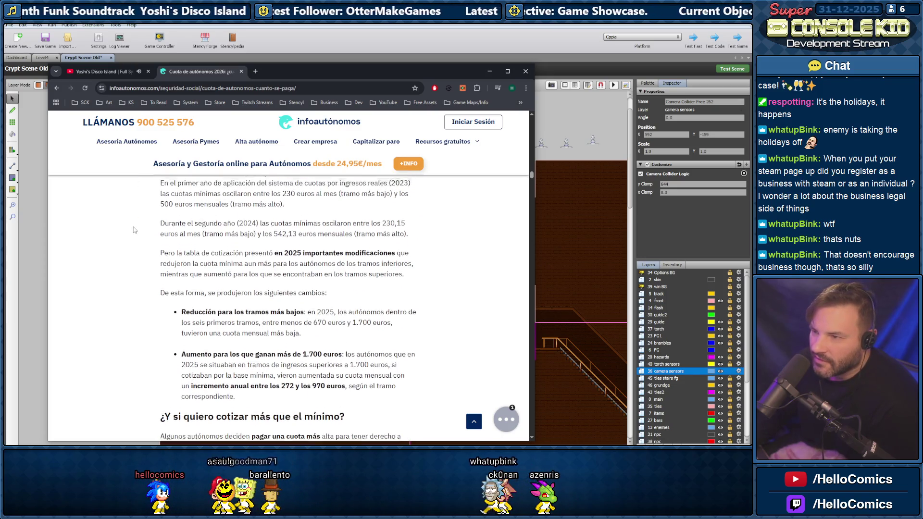
pyautogui.scroll(1, 158, 229)
# Read the 2023 minimum quotas paragraph and the rest of the article, then close the infoautonomos tab
pyautogui.moveTo(163, 213); pyautogui.dragTo(225, 235)
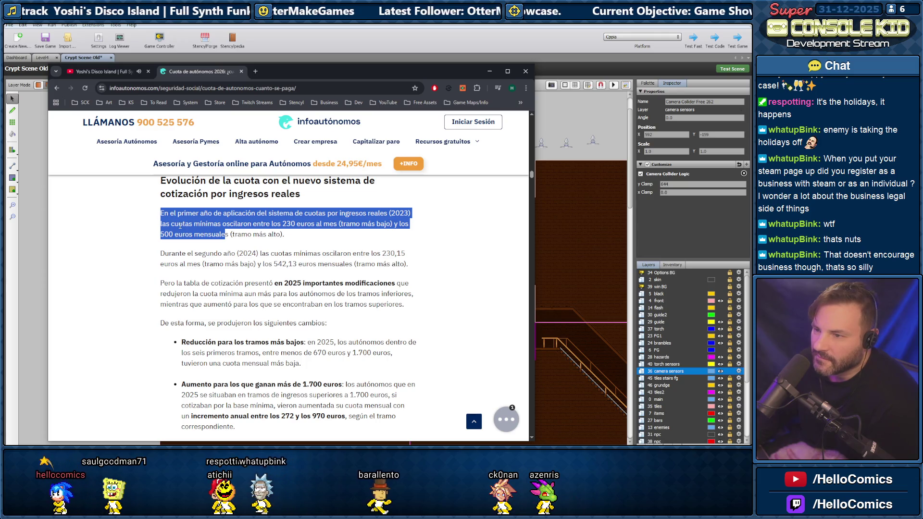
pyautogui.click(140, 224)
pyautogui.scroll(-4, 137, 222)
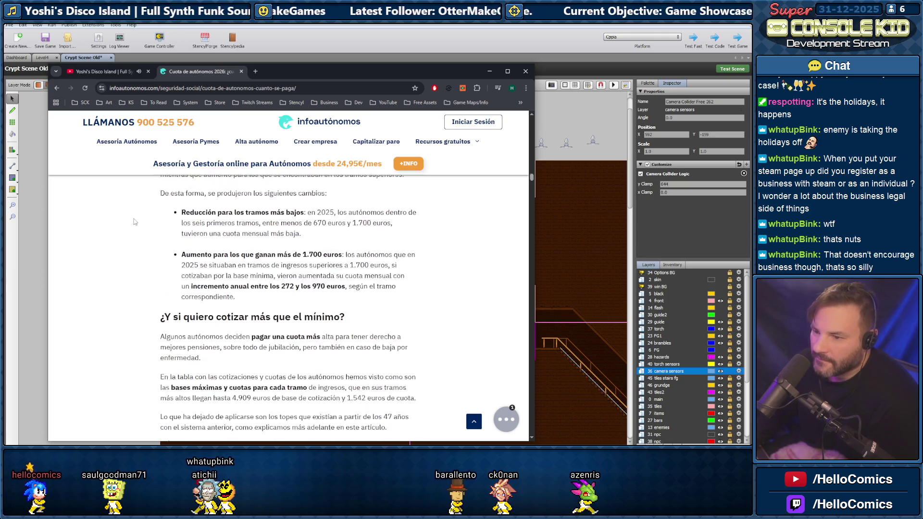
pyautogui.scroll(-10, 136, 222)
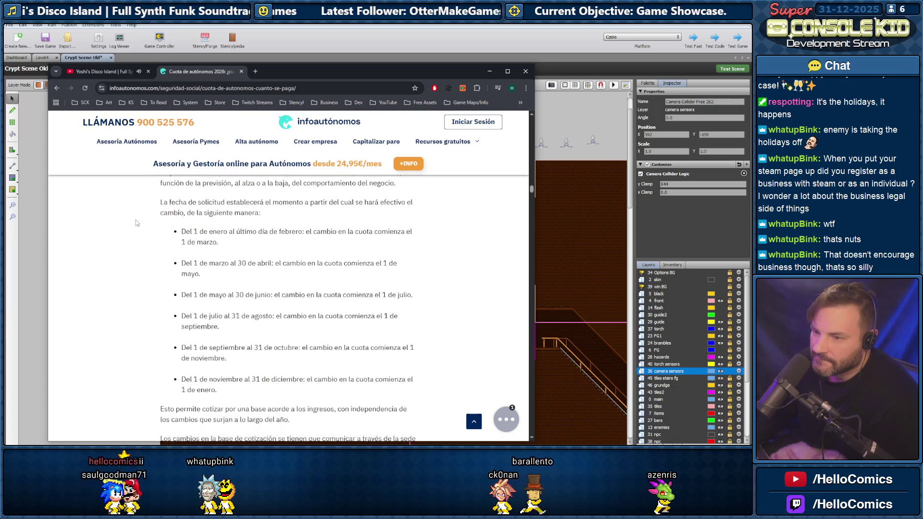
pyautogui.scroll(-10, 136, 223)
pyautogui.scroll(3, 132, 222)
pyautogui.scroll(3, 132, 221)
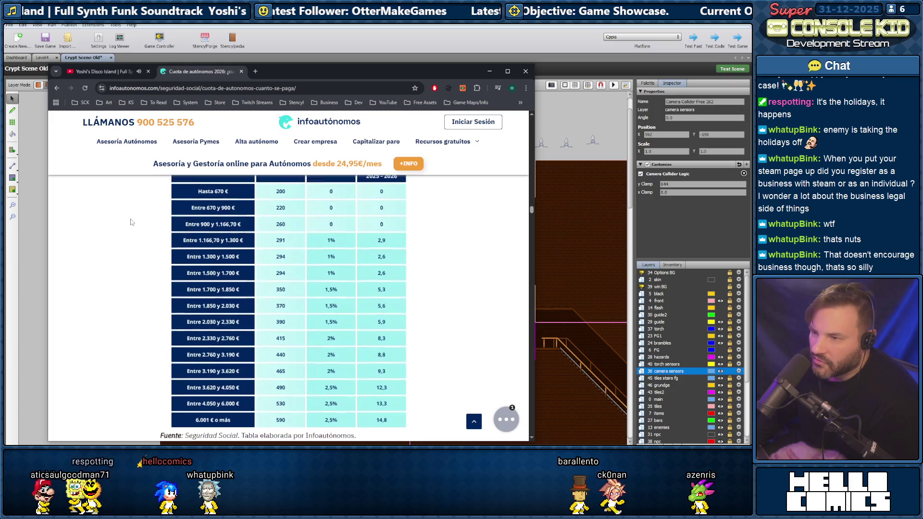
pyautogui.scroll(1, 130, 219)
pyautogui.scroll(-1, 129, 219)
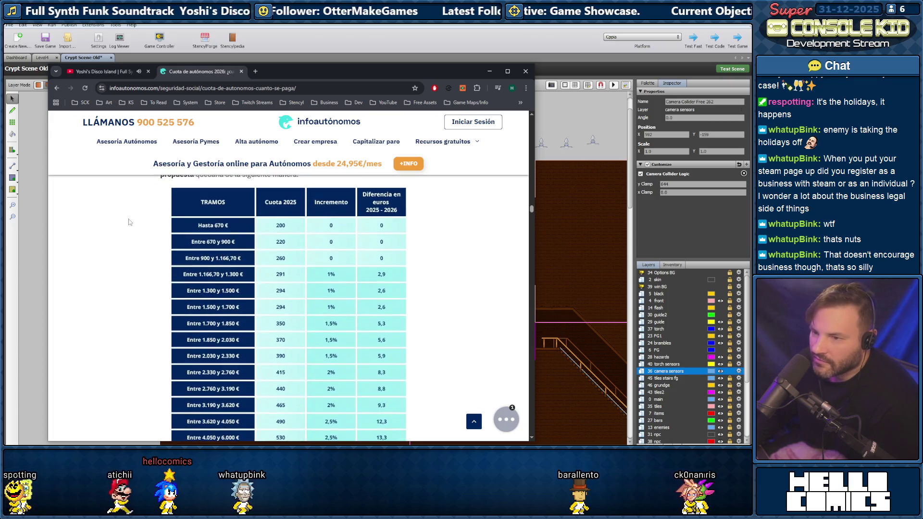
pyautogui.click(241, 71)
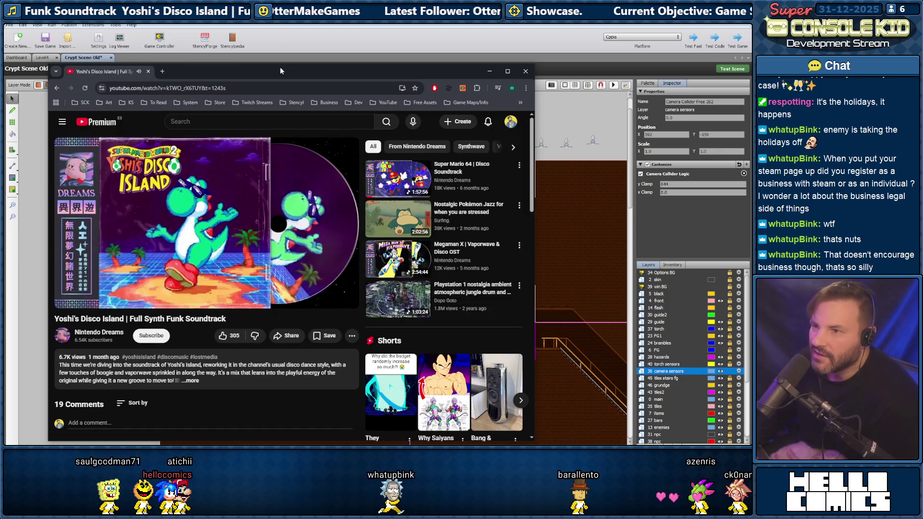
# Hide Chrome and zoom the scene view into the crypt room and stairs
pyautogui.moveTo(280, 72); pyautogui.dragTo(356, 64)
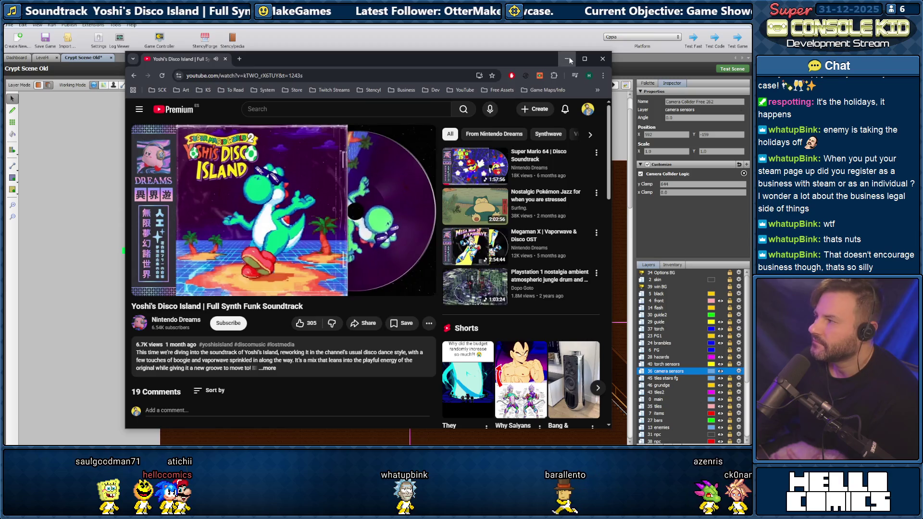
pyautogui.click(564, 62)
pyautogui.scroll(2, 347, 271)
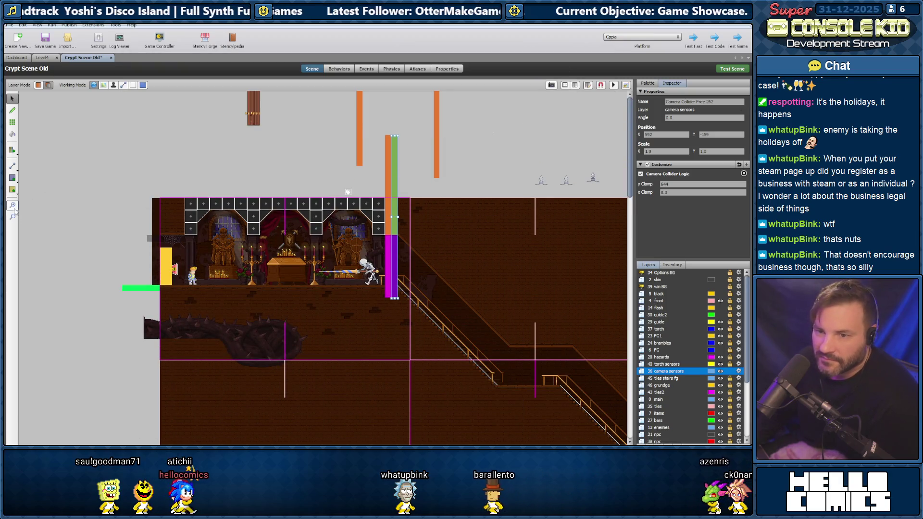
pyautogui.press('z')
pyautogui.click(395, 280)
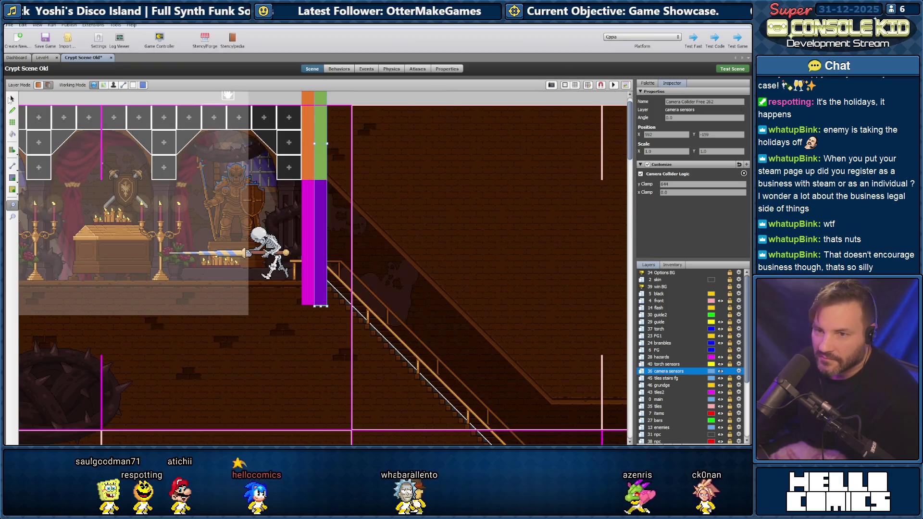
pyautogui.click(11, 100)
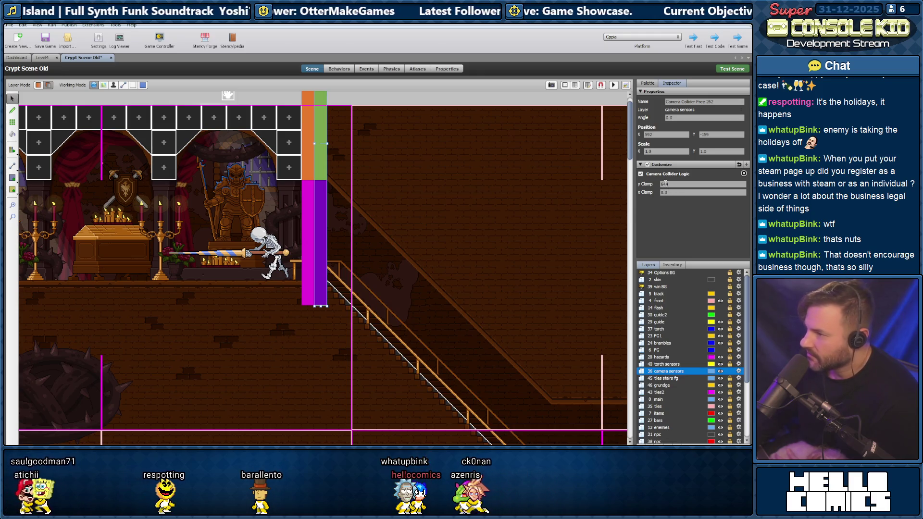
# Uncheck Camera Collider Logic in the Inspector and select the camera collider at the right edge
pyautogui.click(642, 175)
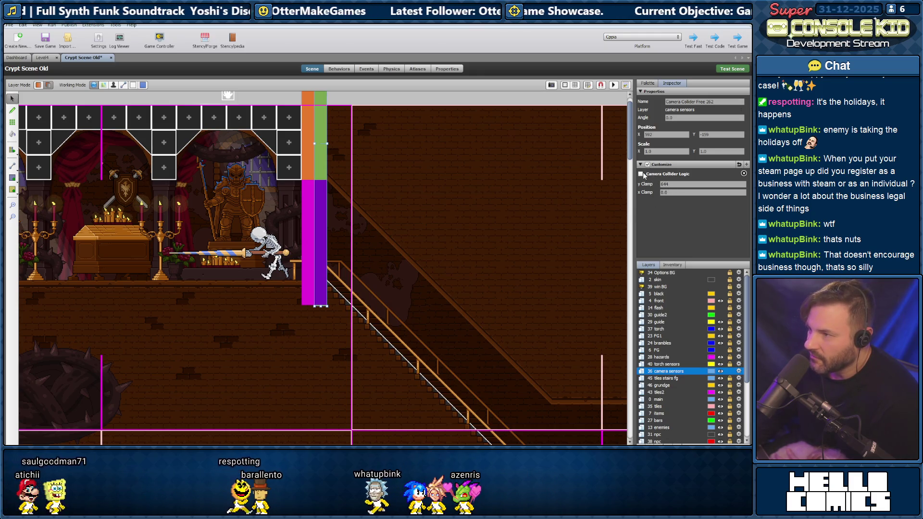
pyautogui.hscroll(5, 319, 291)
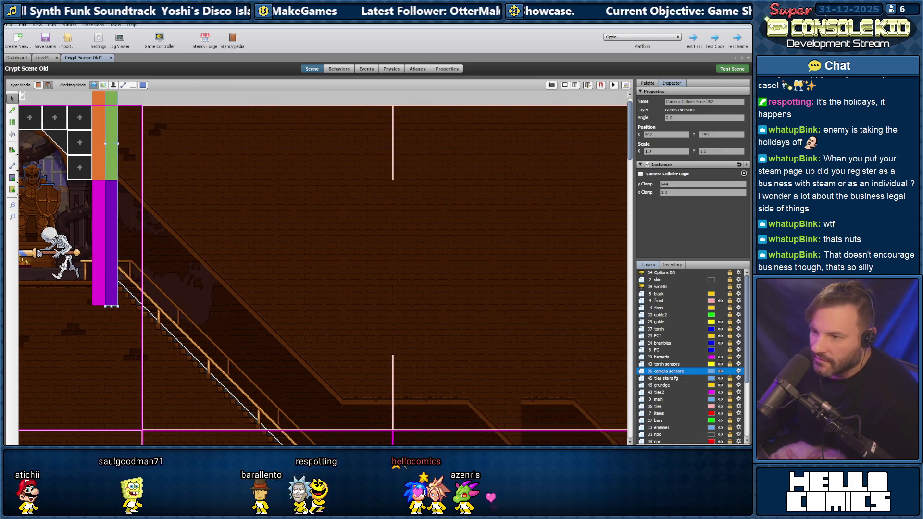
pyautogui.scroll(-5, 336, 294)
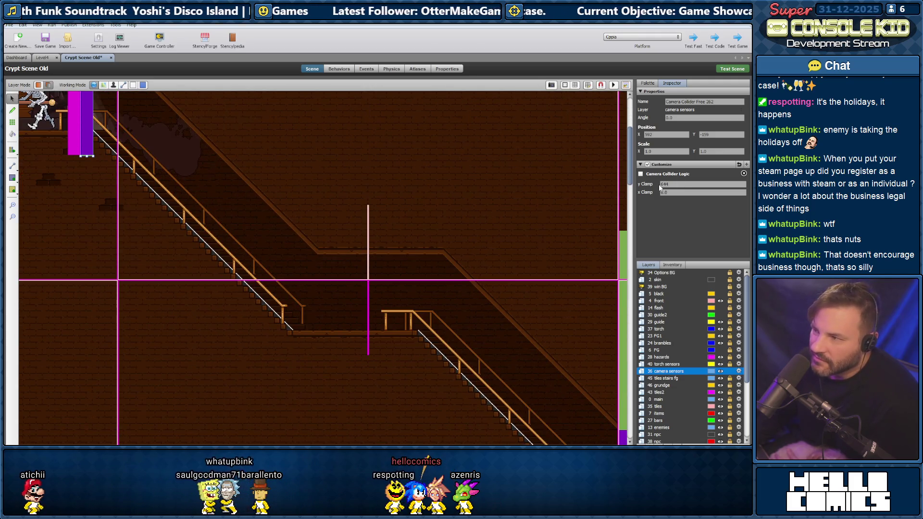
pyautogui.scroll(-3, 326, 268)
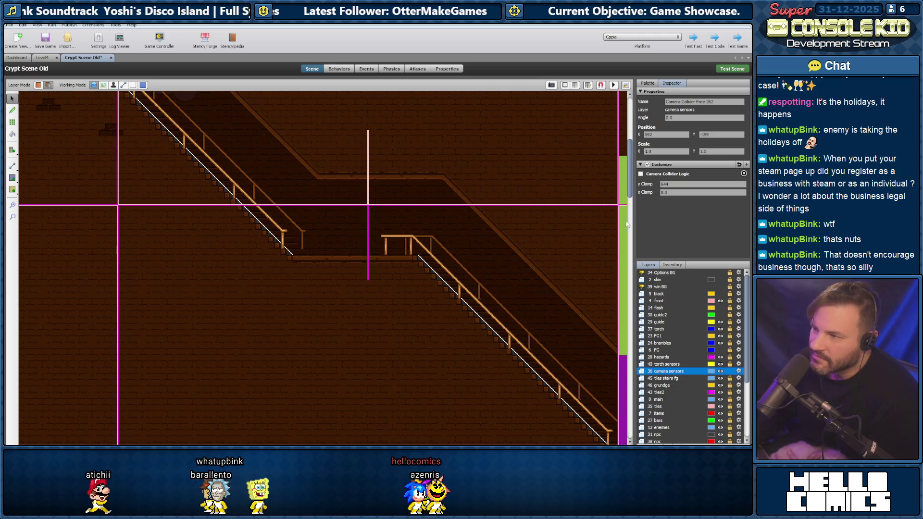
pyautogui.click(626, 224)
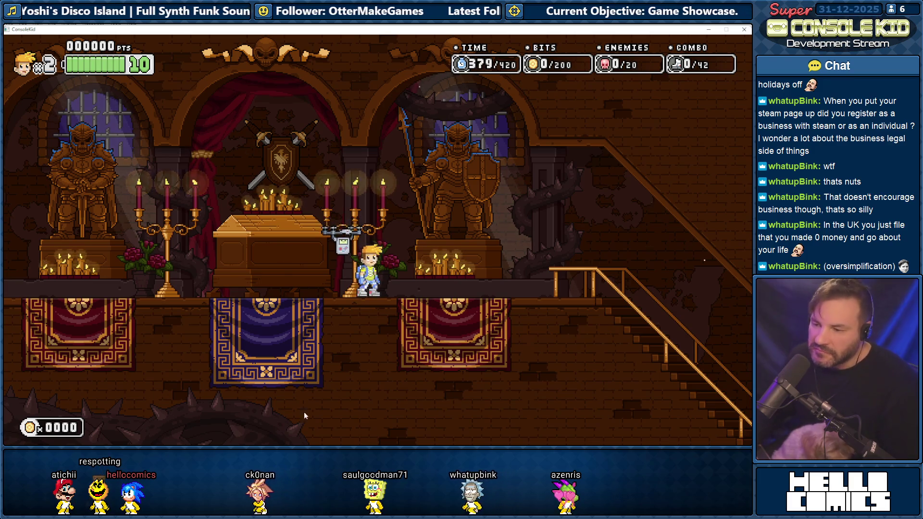
# Switch to Notepad++ and browse the title ideas, Discord rules and task checklist notes
pyautogui.hotkey('alt', 'Tab')
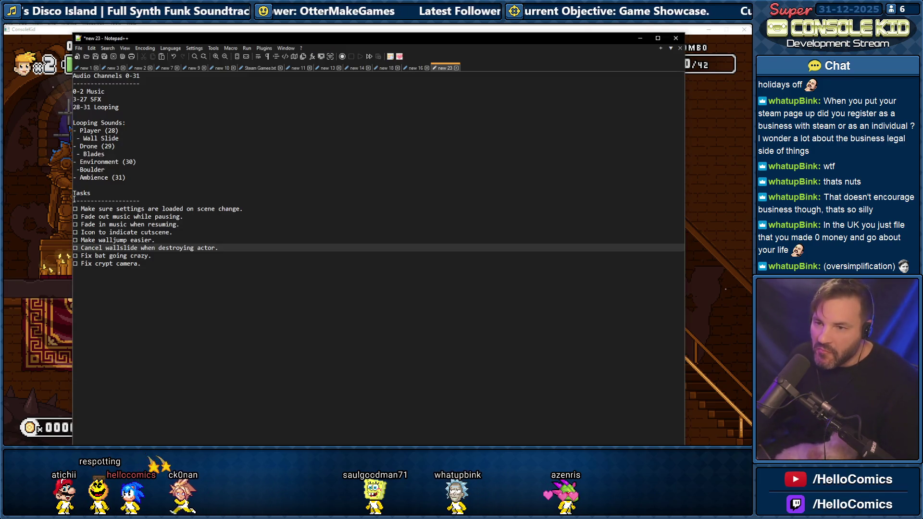
pyautogui.click(417, 70)
pyautogui.click(384, 69)
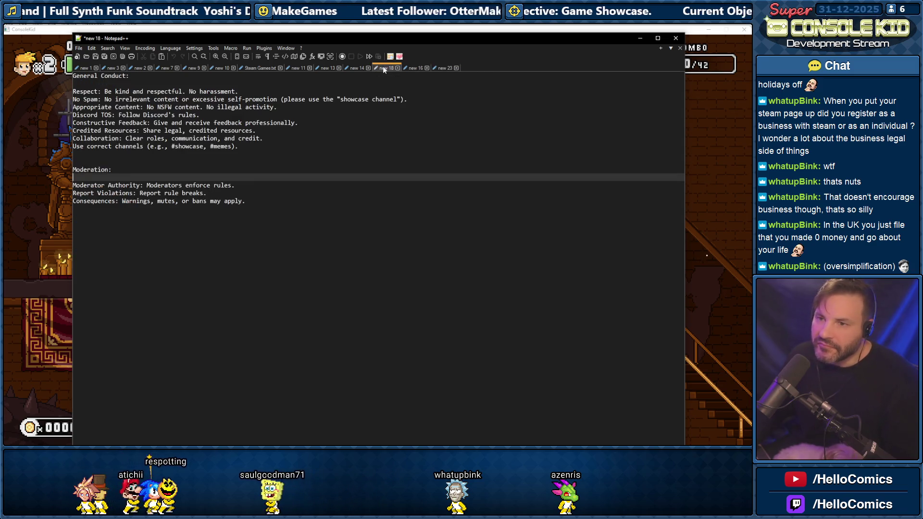
pyautogui.click(356, 68)
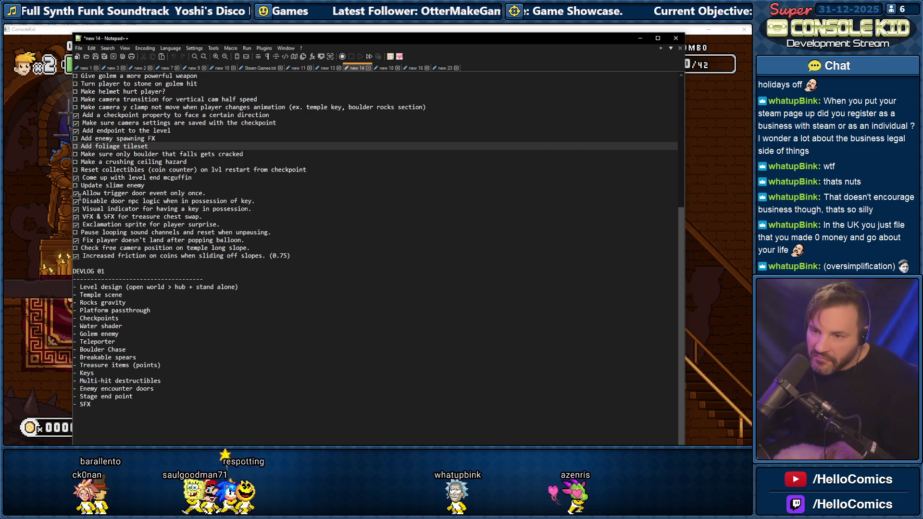
pyautogui.click(75, 194)
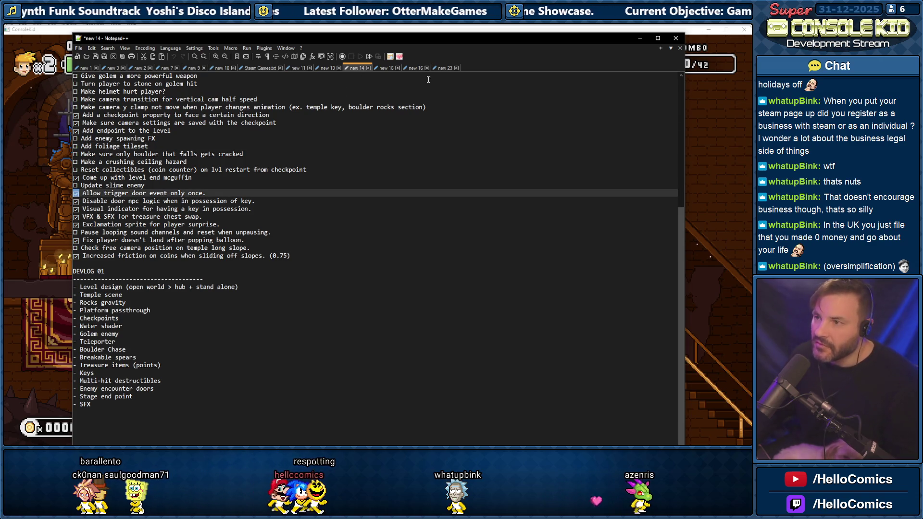
pyautogui.click(446, 68)
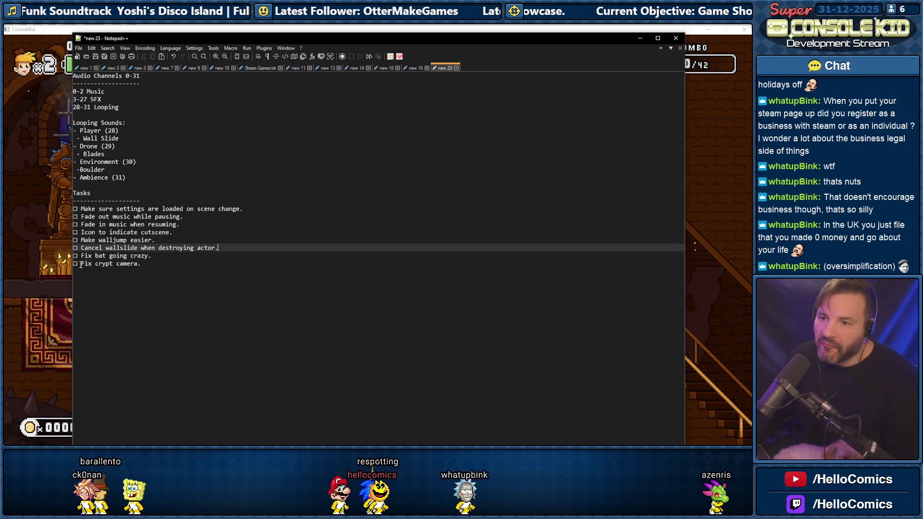
# Tick the empty checkbox before 'Fix crypt camera.' in the new 23 task list
pyautogui.moveTo(78, 265); pyautogui.dragTo(73, 264)
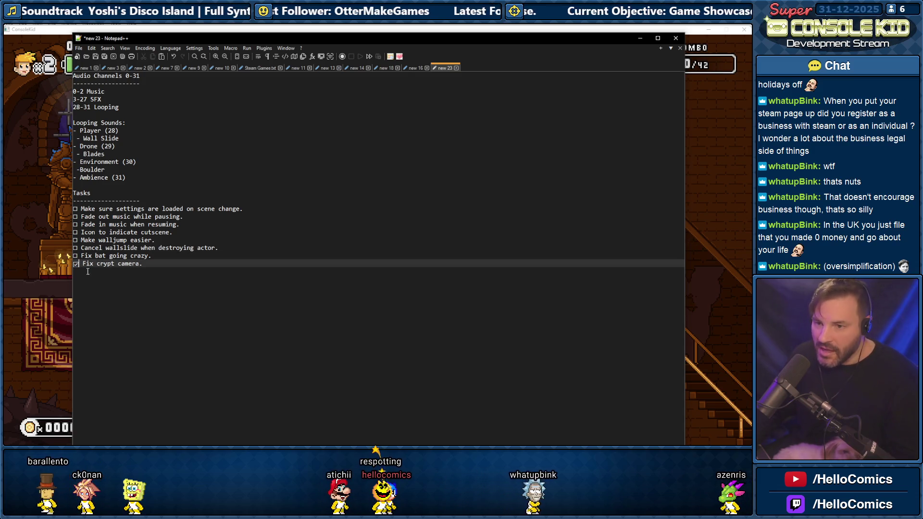
pyautogui.click(416, 68)
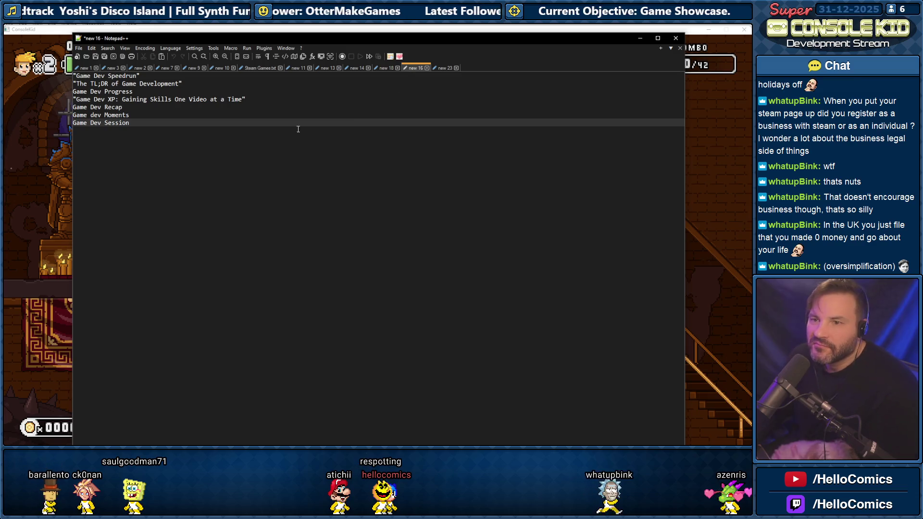
pyautogui.click(386, 68)
pyautogui.click(361, 69)
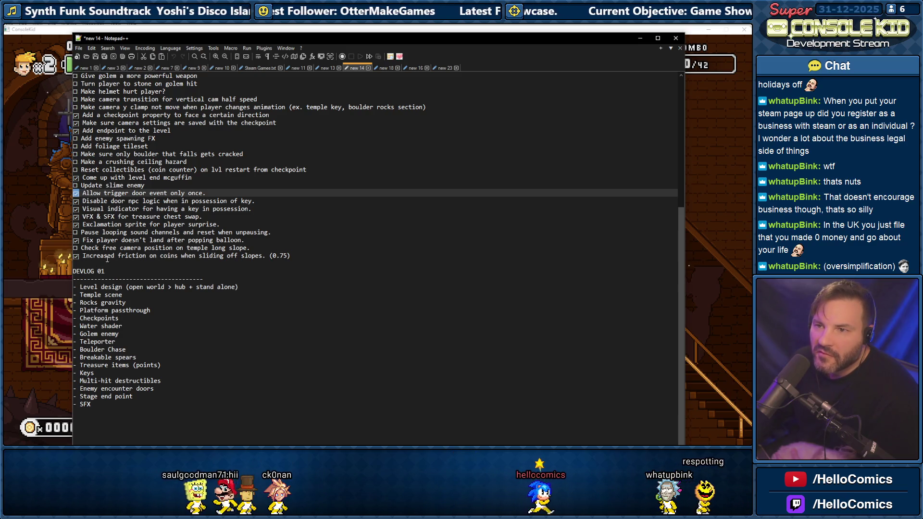
pyautogui.click(449, 68)
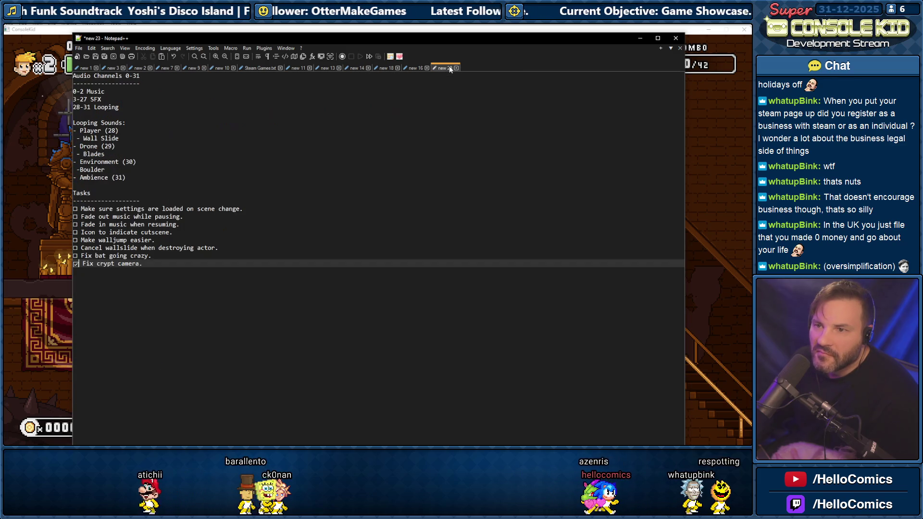
pyautogui.click(417, 68)
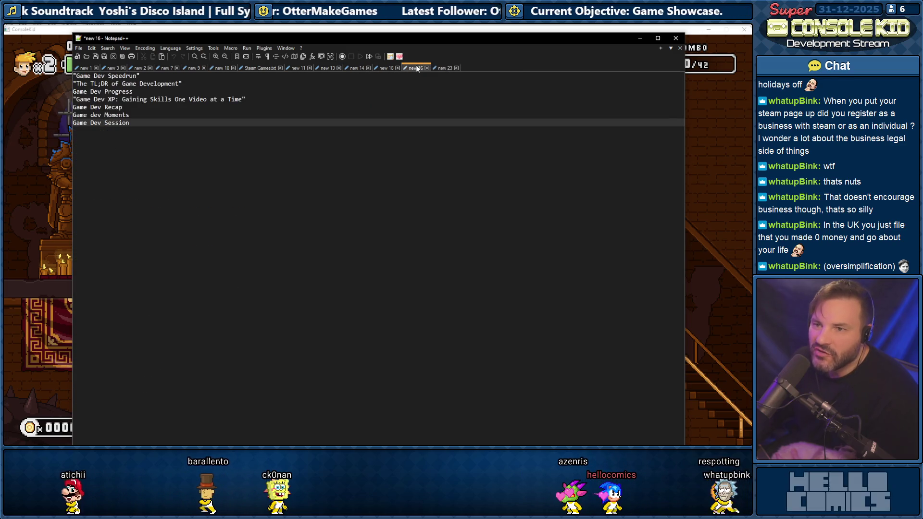
pyautogui.click(444, 68)
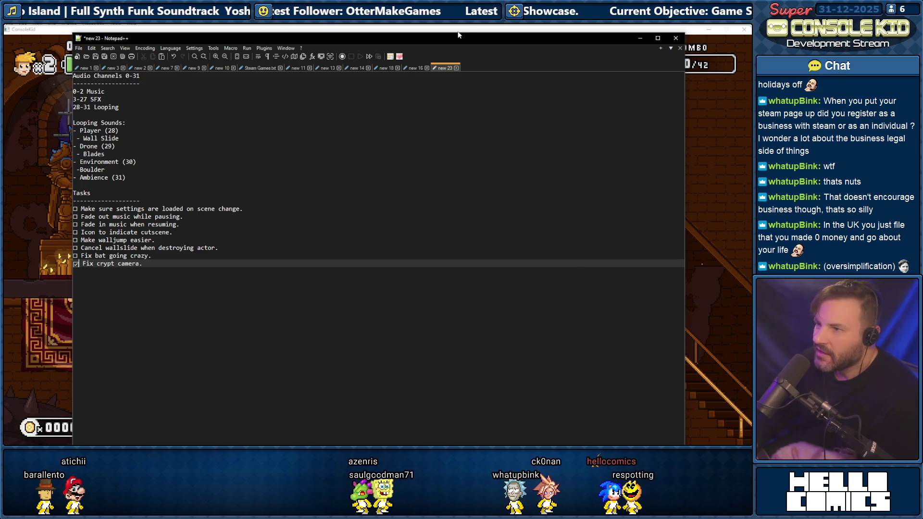
pyautogui.moveTo(197, 443)
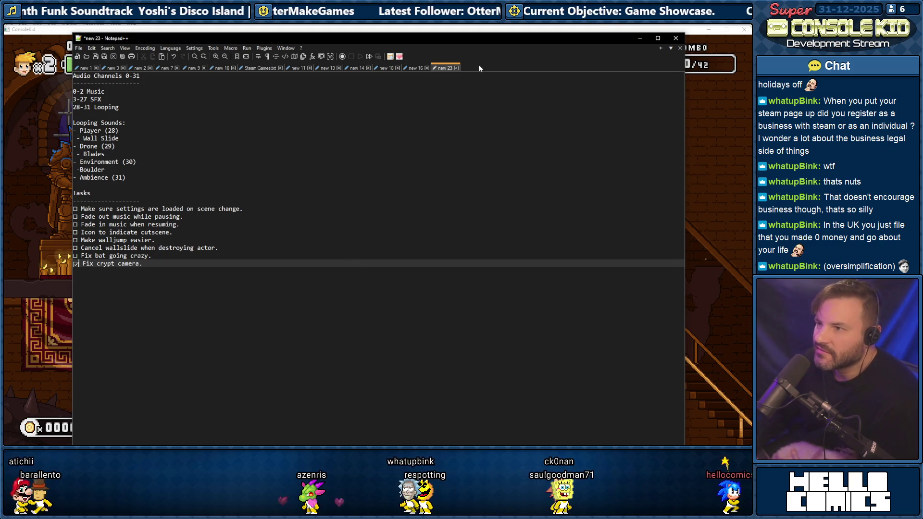
pyautogui.moveTo(471, 39)
pyautogui.mouseDown()
pyautogui.moveTo(466, 74)
pyautogui.moveTo(470, 47)
pyautogui.moveTo(460, 41)
pyautogui.moveTo(506, 57)
pyautogui.moveTo(532, 54)
pyautogui.moveTo(484, 35)
pyautogui.mouseUp()
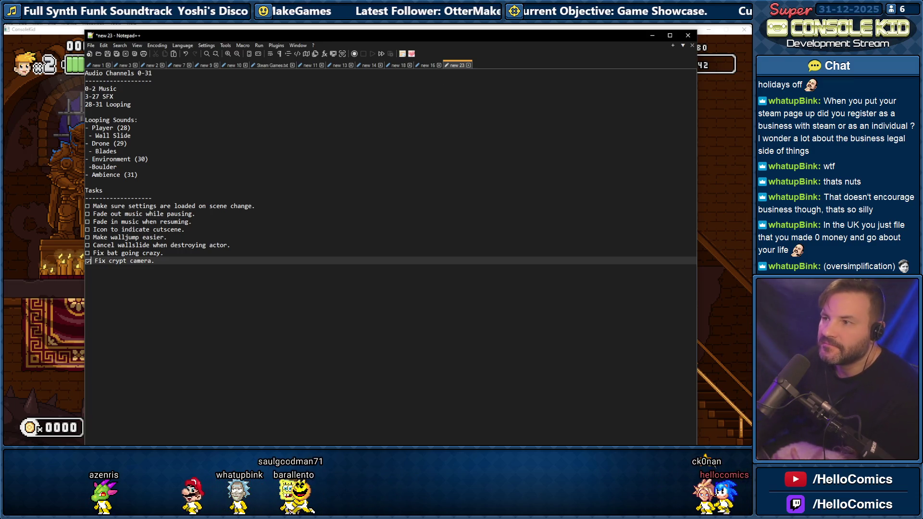
# Reveal the running game and move the player left and right in the crypt, jumping above the coffin
pyautogui.click(652, 36)
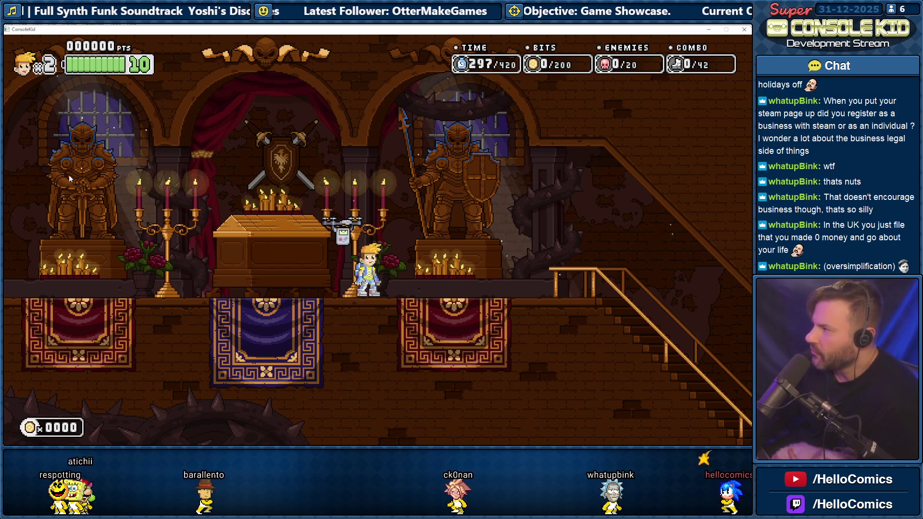
pyautogui.press('Left')
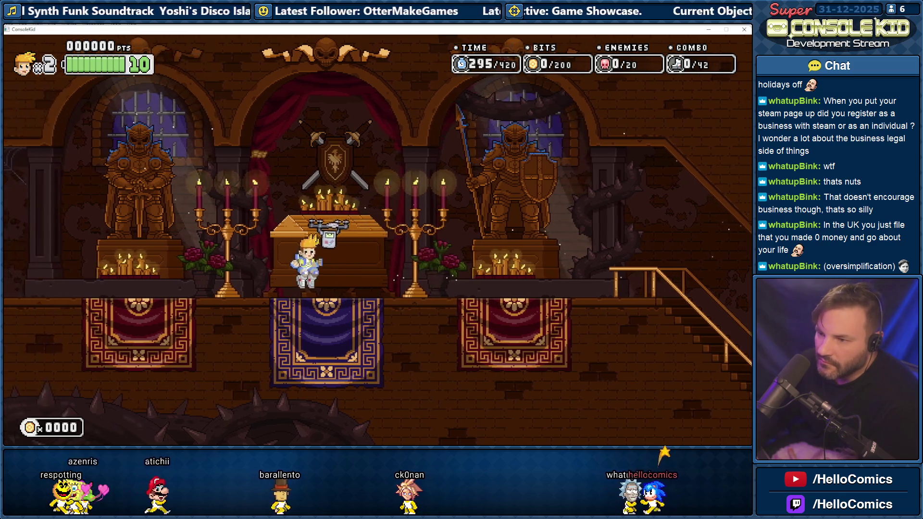
pyautogui.press('Left')
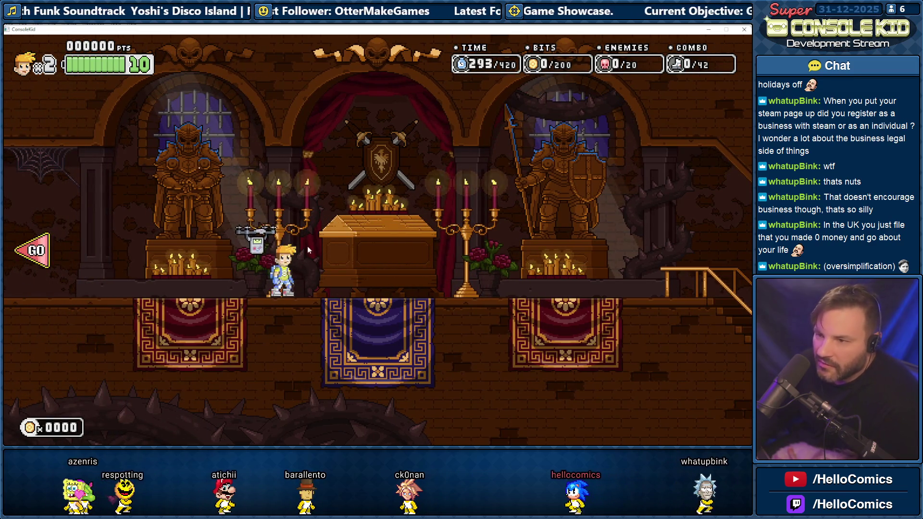
pyautogui.press('Right')
pyautogui.press('space')
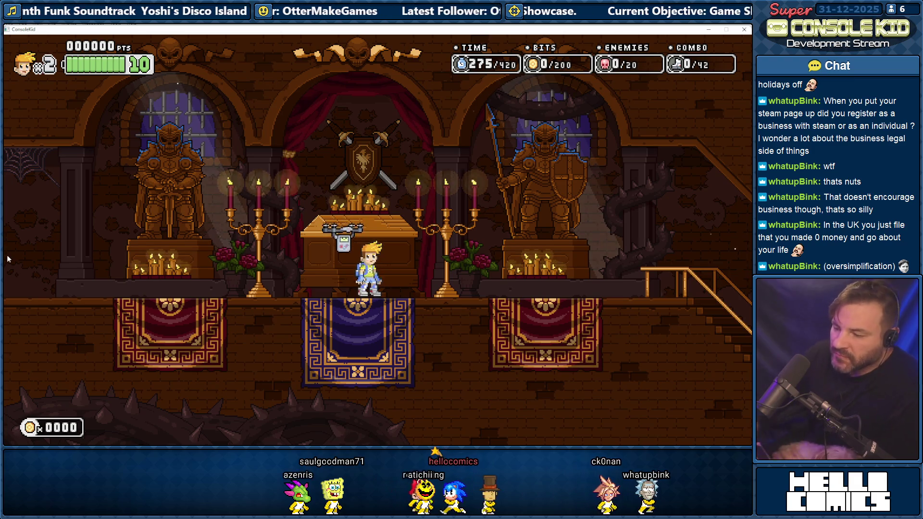
# Dash and jetpack left through the cemetery into the park, then Alt+Tab back to the notes
pyautogui.press('Left')
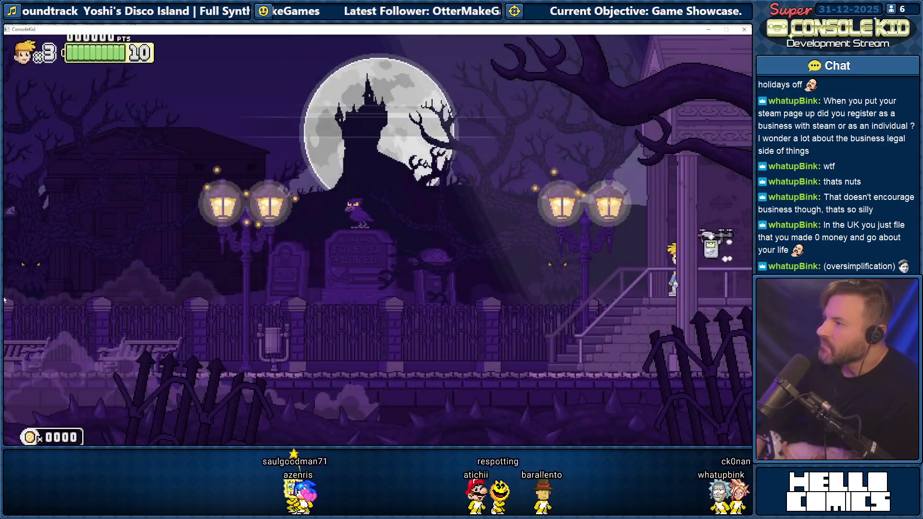
pyautogui.press('Left')
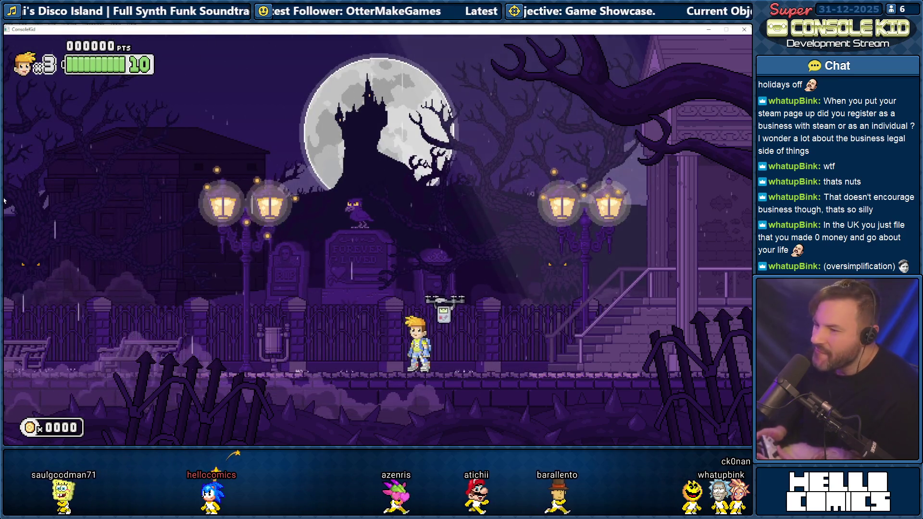
pyautogui.press('space')
pyautogui.press('Left')
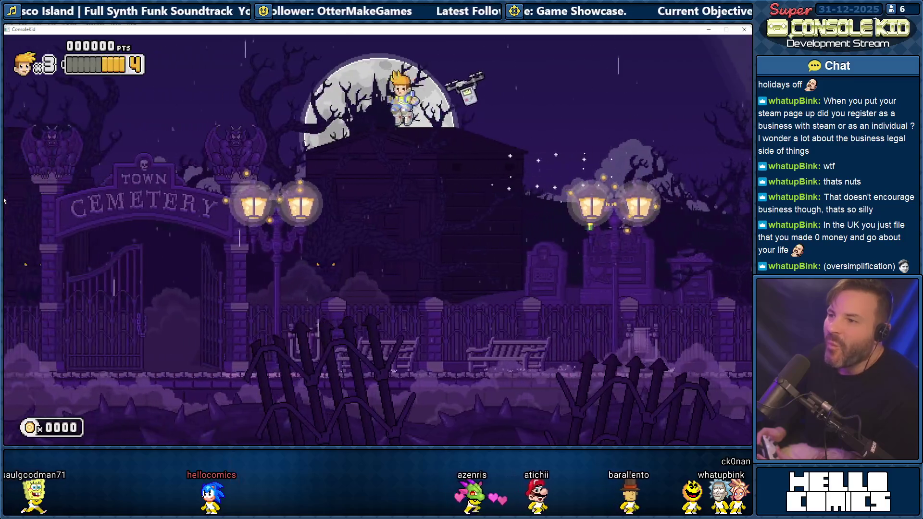
pyautogui.press('Left')
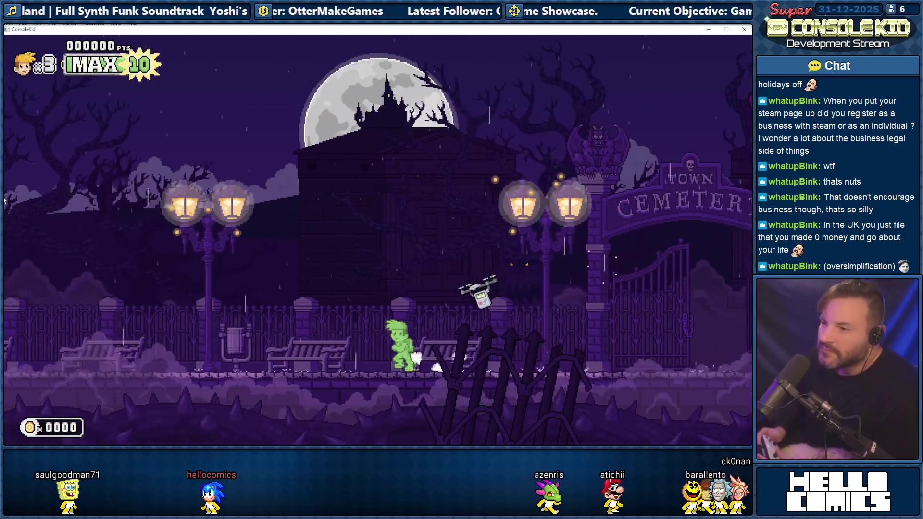
pyautogui.press('Left')
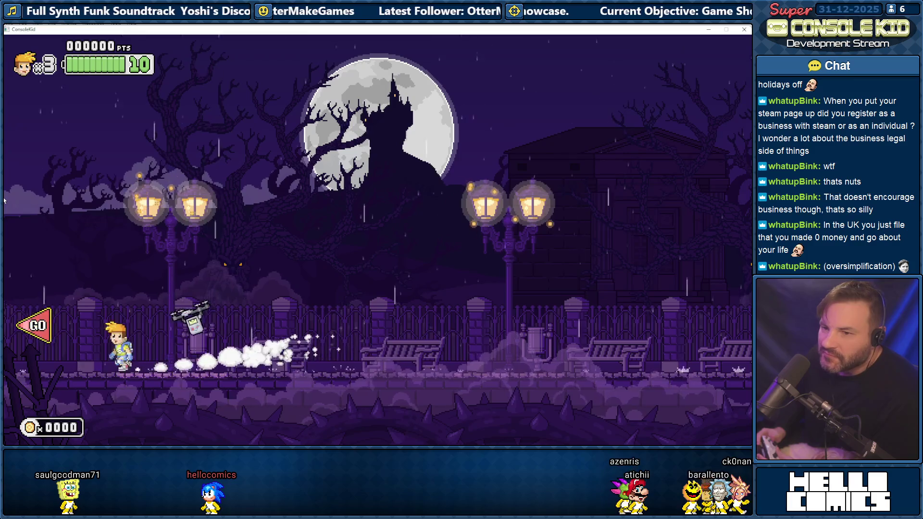
pyautogui.press('Left')
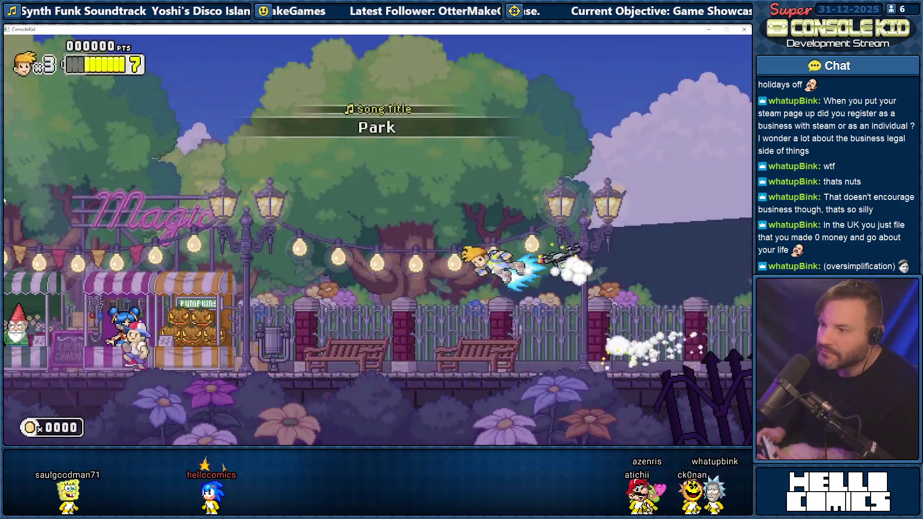
pyautogui.press('Left')
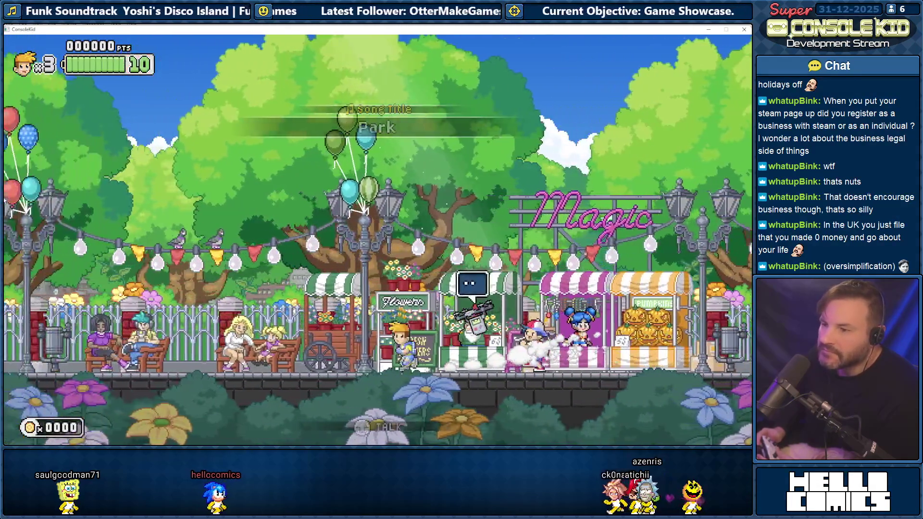
pyautogui.press('Left')
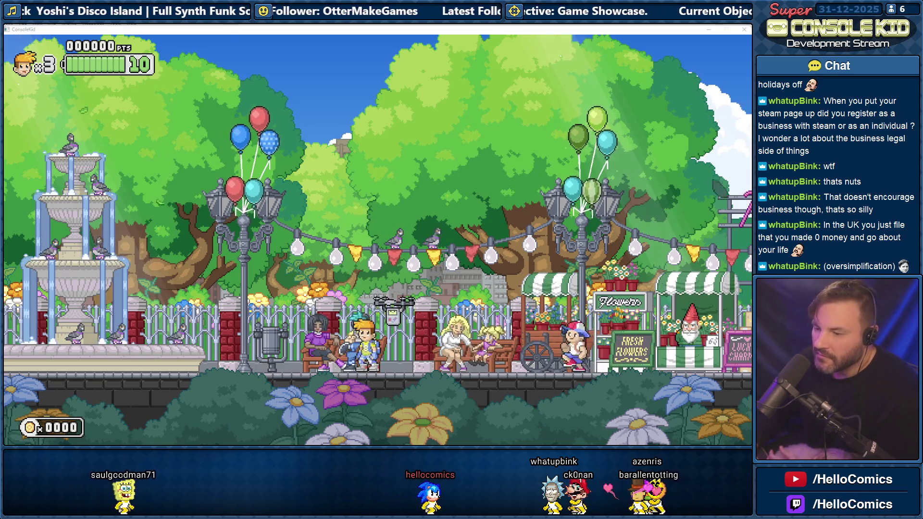
pyautogui.hotkey('alt', 'Tab')
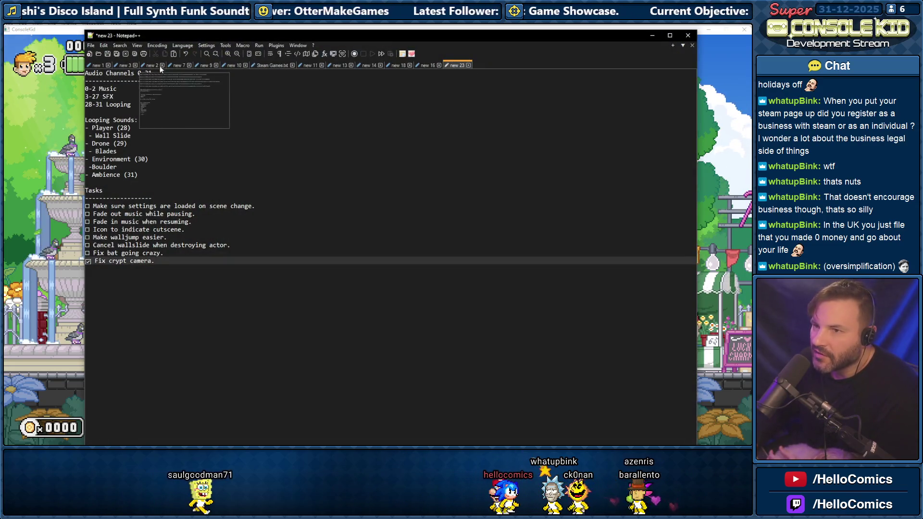
# Bring up the new 1 note of numbered Steam short-description drafts and open the File menu
pyautogui.click(96, 66)
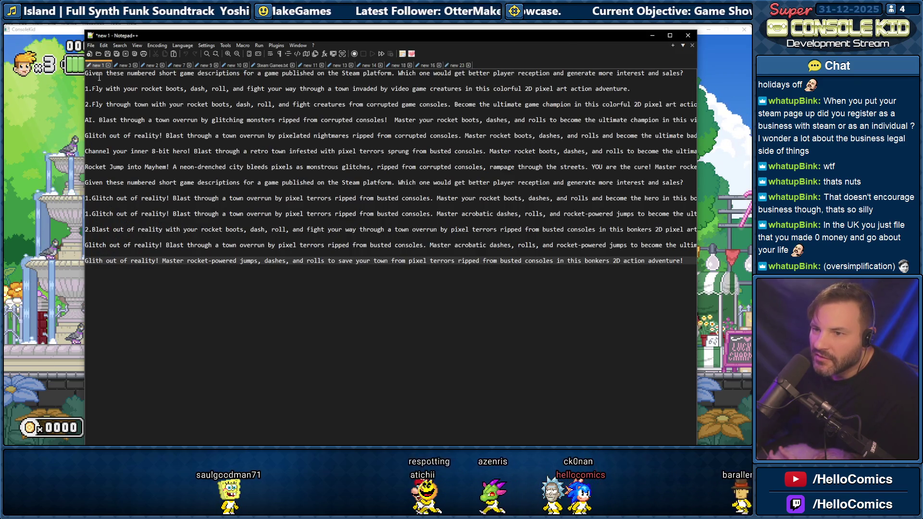
pyautogui.moveTo(109, 87)
pyautogui.mouseDown()
pyautogui.moveTo(202, 173)
pyautogui.moveTo(179, 259)
pyautogui.mouseUp()
pyautogui.click(197, 264)
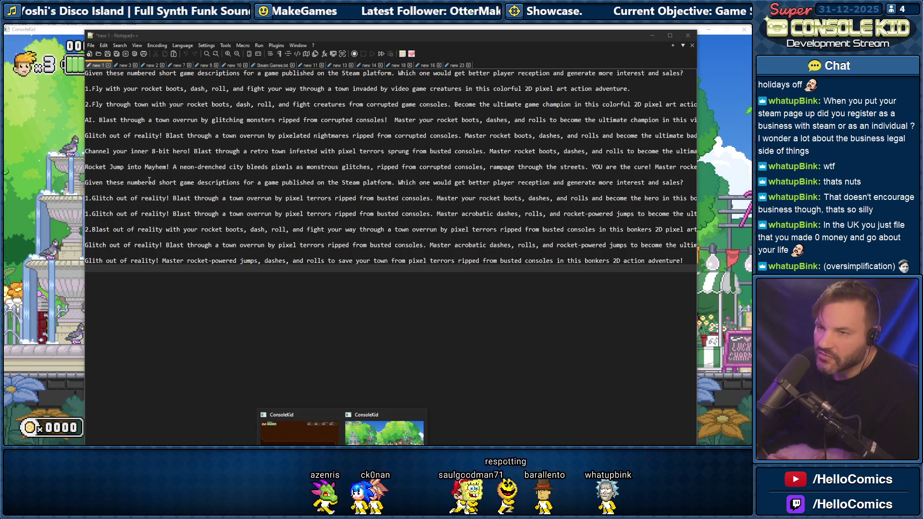
pyautogui.click(91, 46)
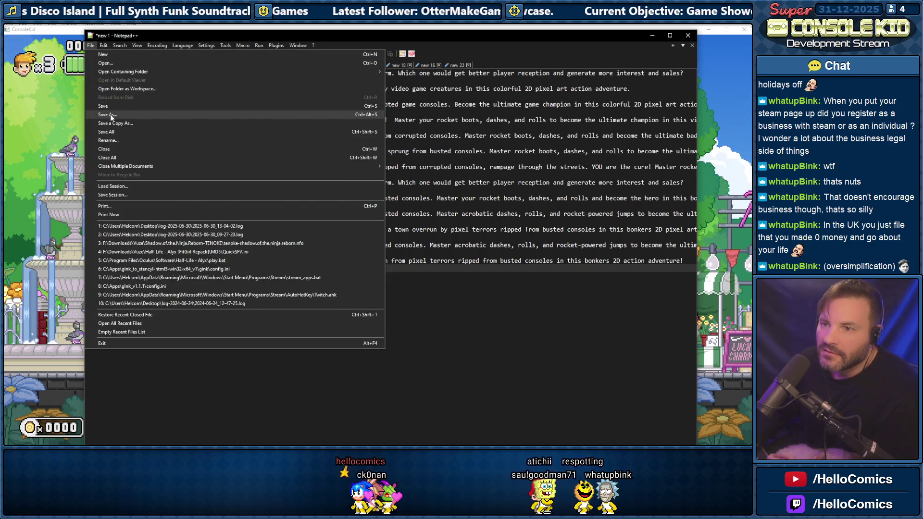
# Save new 1 as Steam Description.txt in the Super Console Kid Docs folder and close it
pyautogui.click(111, 115)
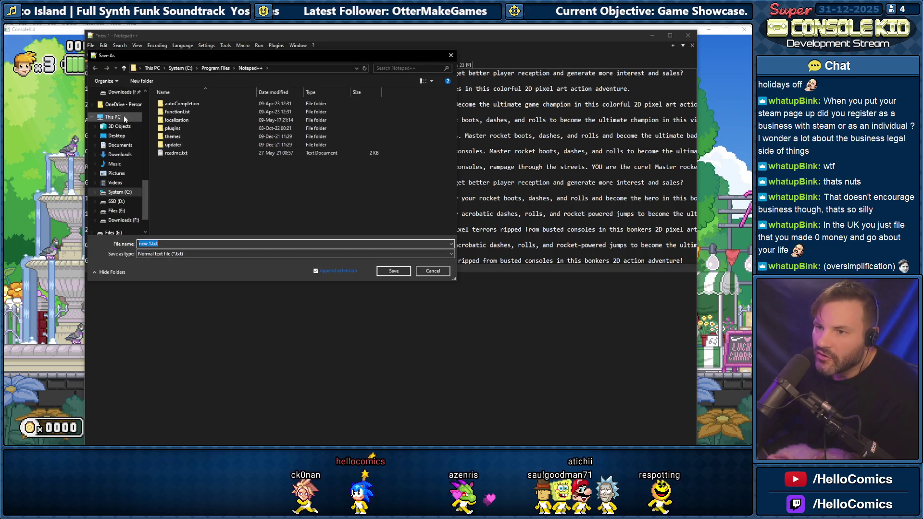
pyautogui.scroll(10, 119, 139)
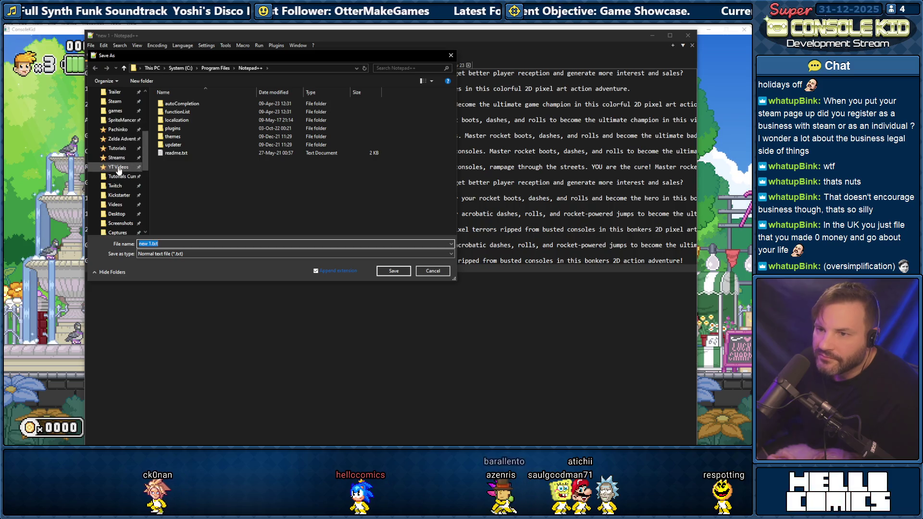
pyautogui.click(122, 139)
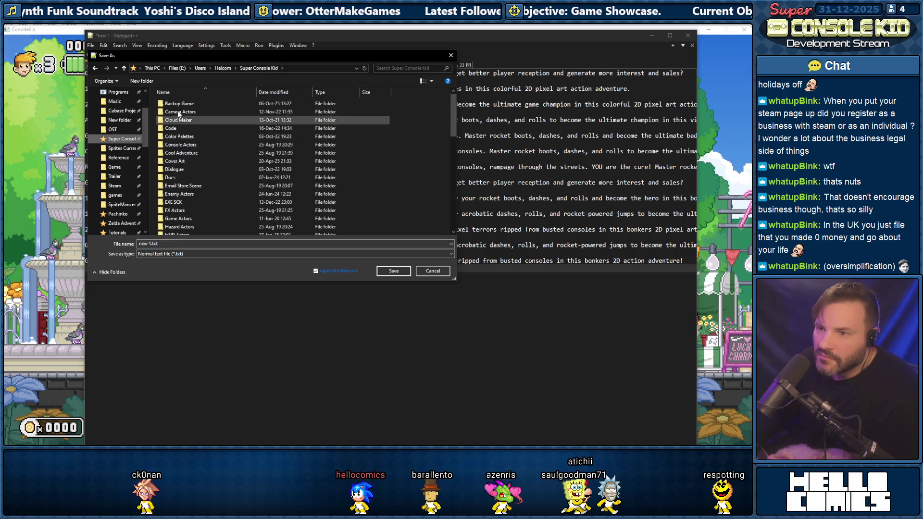
pyautogui.doubleClick(170, 178)
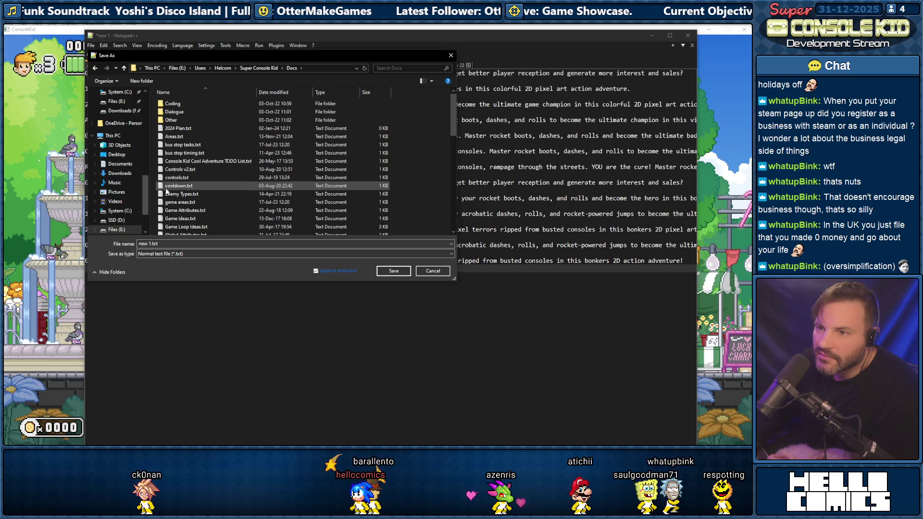
pyautogui.click(146, 244)
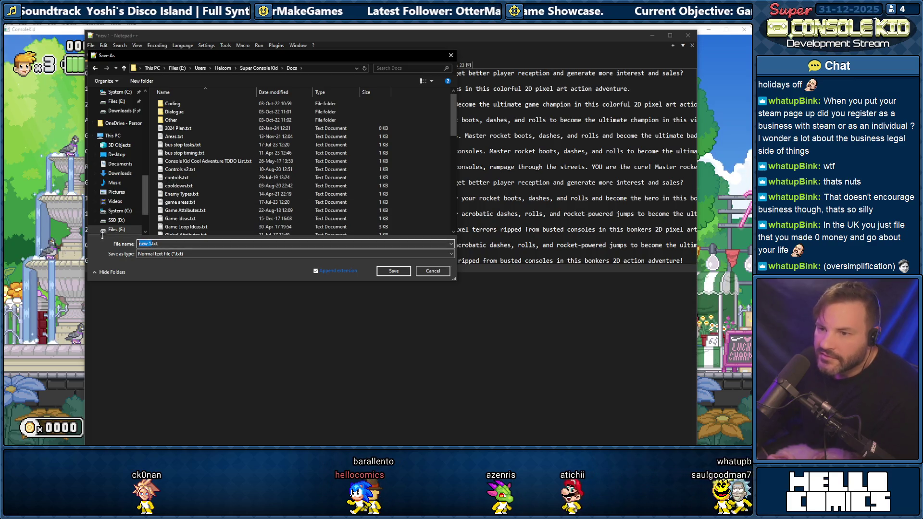
pyautogui.write('Steam Description')
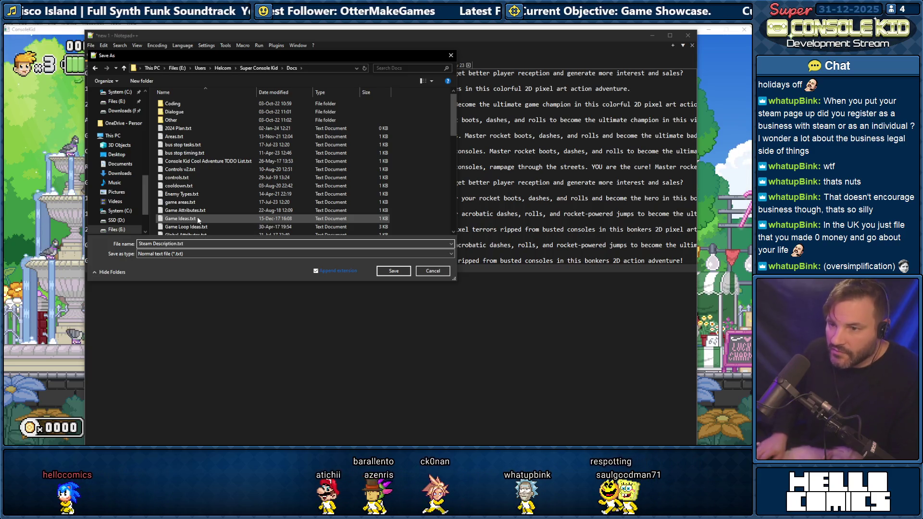
pyautogui.press('Return')
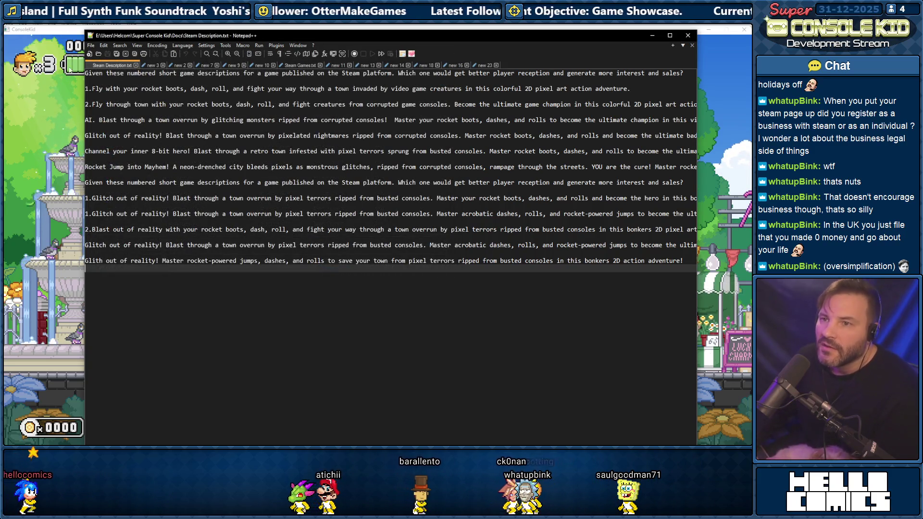
pyautogui.click(136, 65)
# Save the new 3 feature list as Steam Features.txt and close its tab
pyautogui.scroll(-3, 116, 96)
pyautogui.click(98, 65)
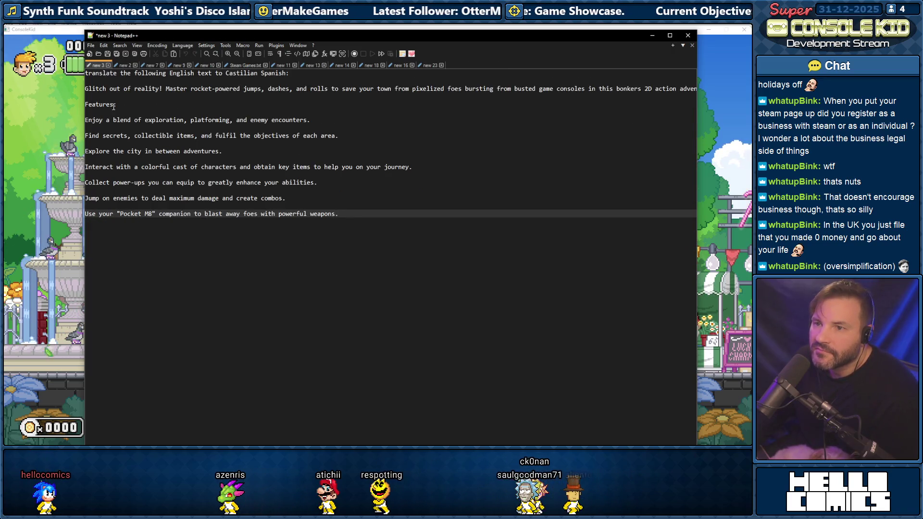
pyautogui.moveTo(85, 117); pyautogui.dragTo(86, 212)
pyautogui.click(157, 212)
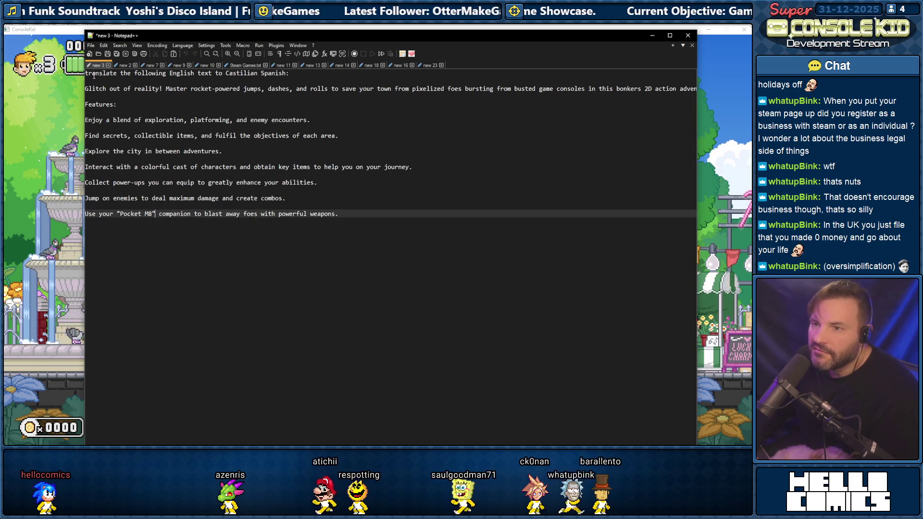
pyautogui.click(91, 46)
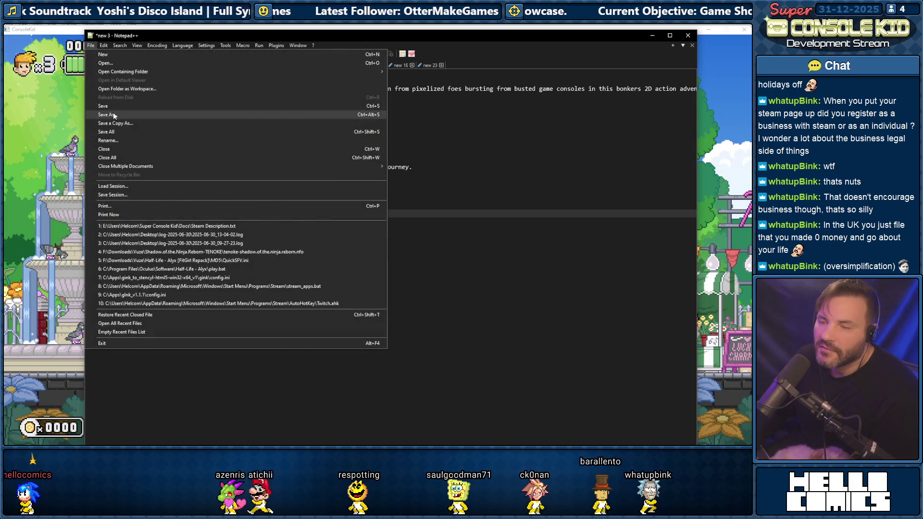
pyautogui.click(113, 115)
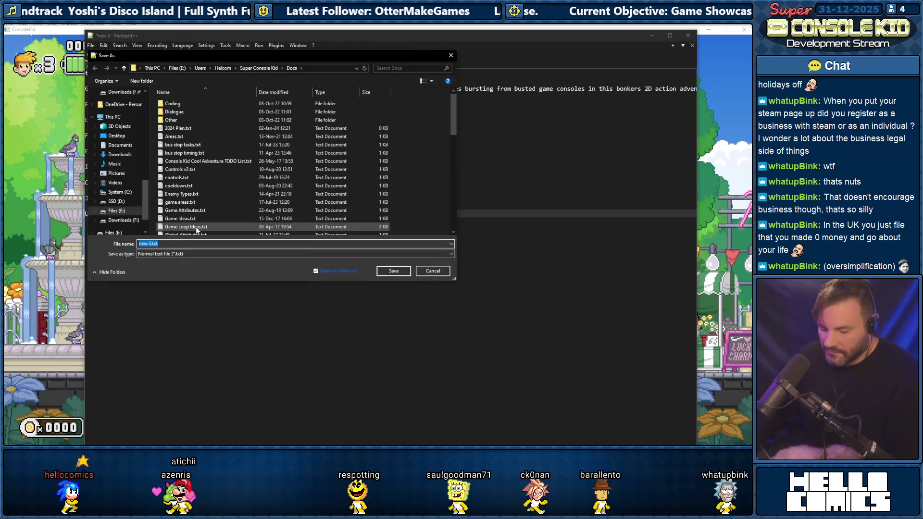
pyautogui.write('Steam Features')
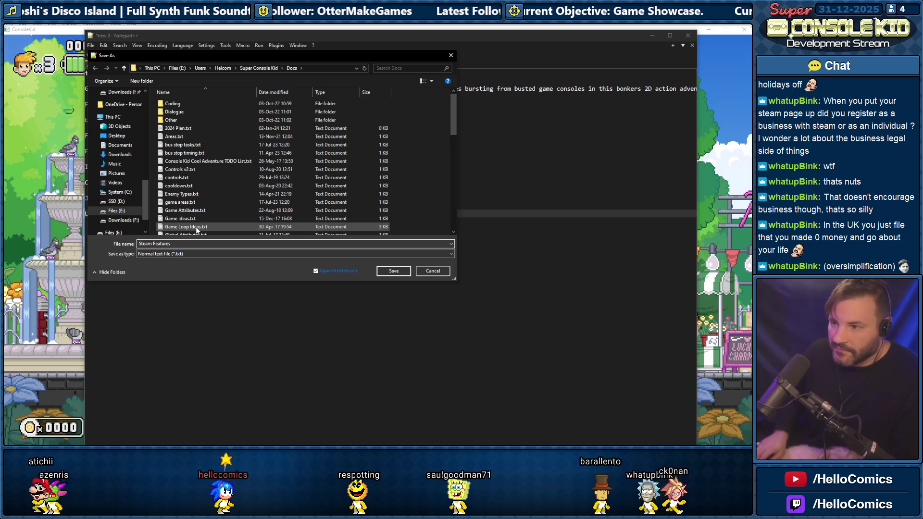
pyautogui.press('Return')
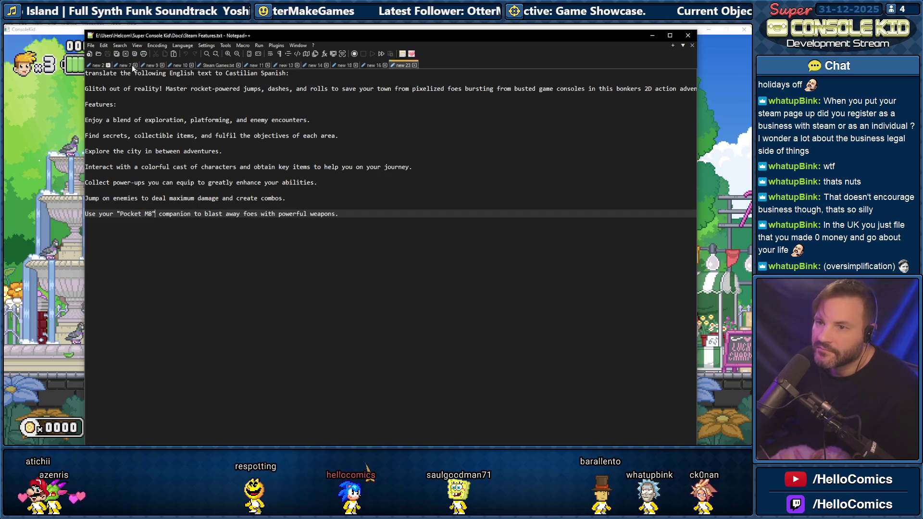
pyautogui.hotkey('ctrl', 'w')
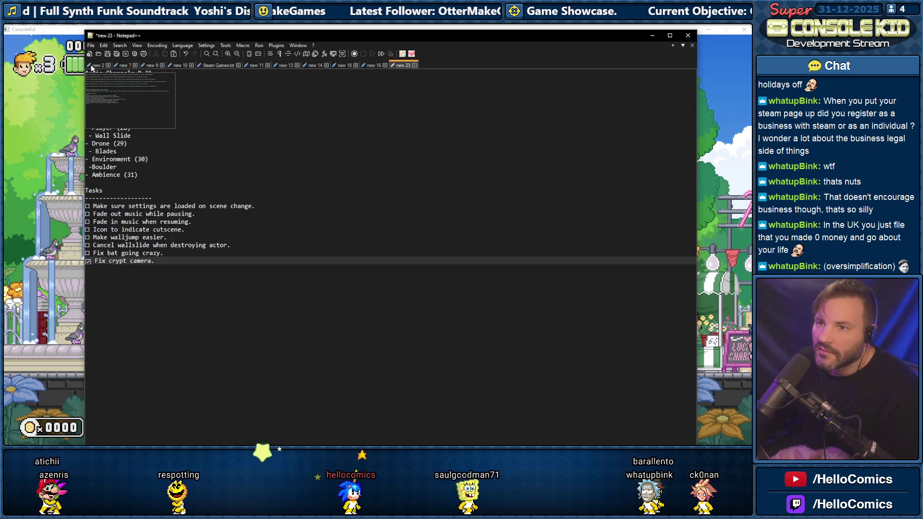
# Review the Spanish Steam description and Características feature list in new 2
pyautogui.hotkey('ctrl', 'Tab')
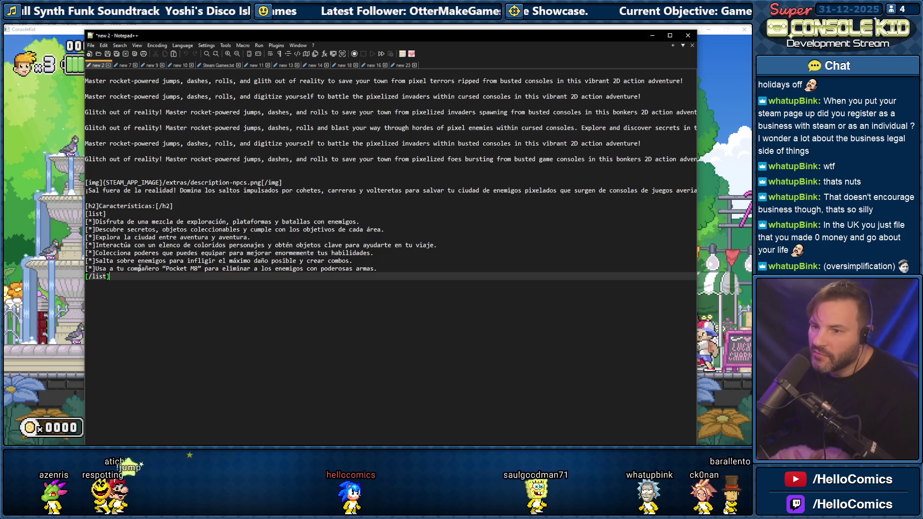
pyautogui.moveTo(138, 278)
pyautogui.mouseDown()
pyautogui.moveTo(120, 267)
pyautogui.moveTo(99, 183)
pyautogui.mouseUp()
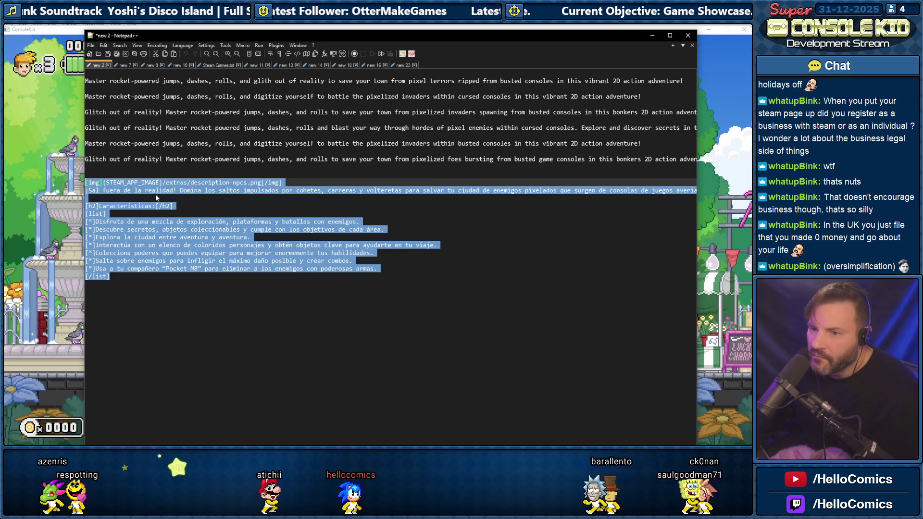
pyautogui.click(161, 207)
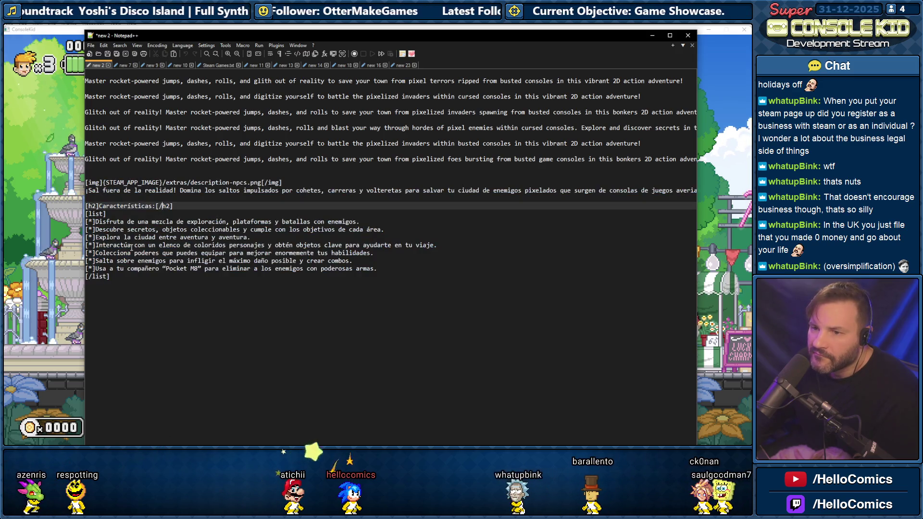
pyautogui.moveTo(113, 277); pyautogui.dragTo(88, 206)
pyautogui.click(125, 65)
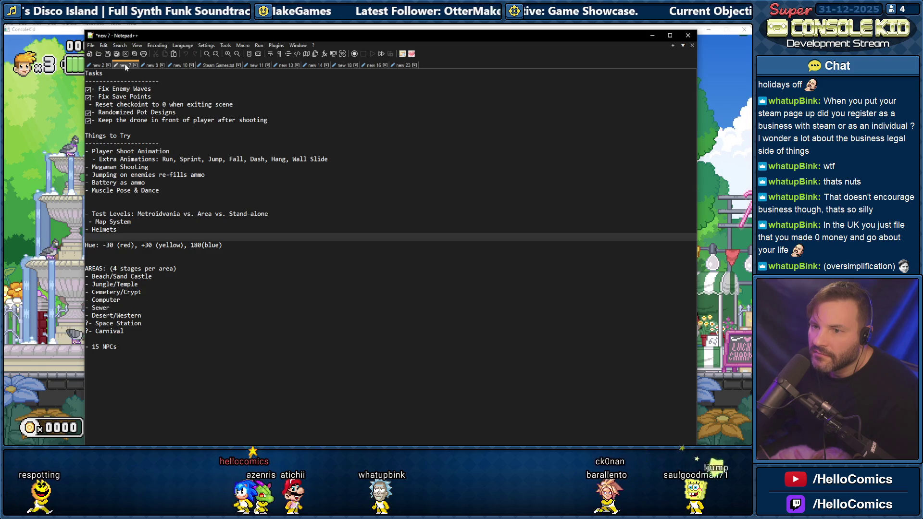
pyautogui.moveTo(95, 64)
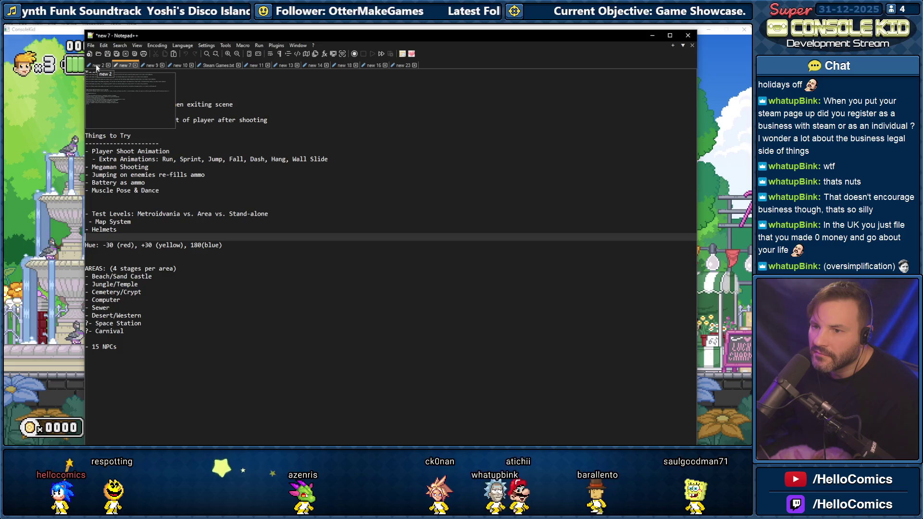
pyautogui.click(97, 65)
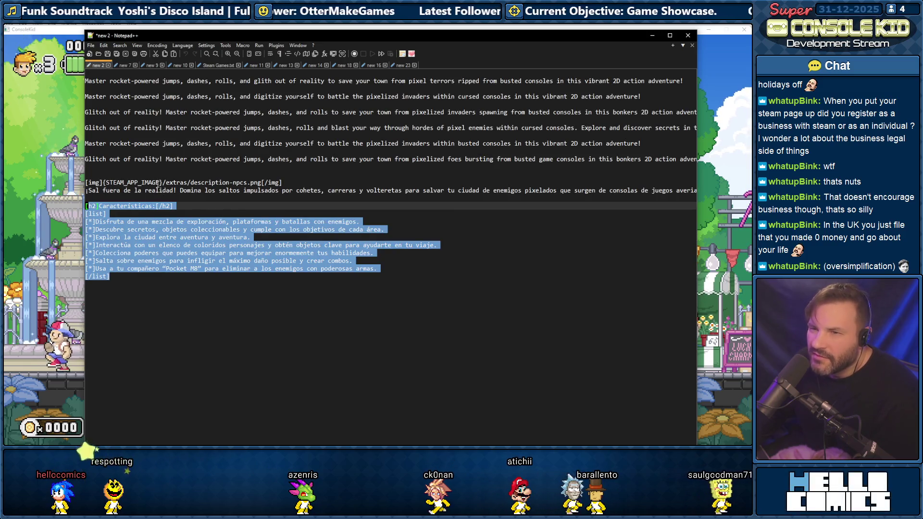
pyautogui.click(117, 182)
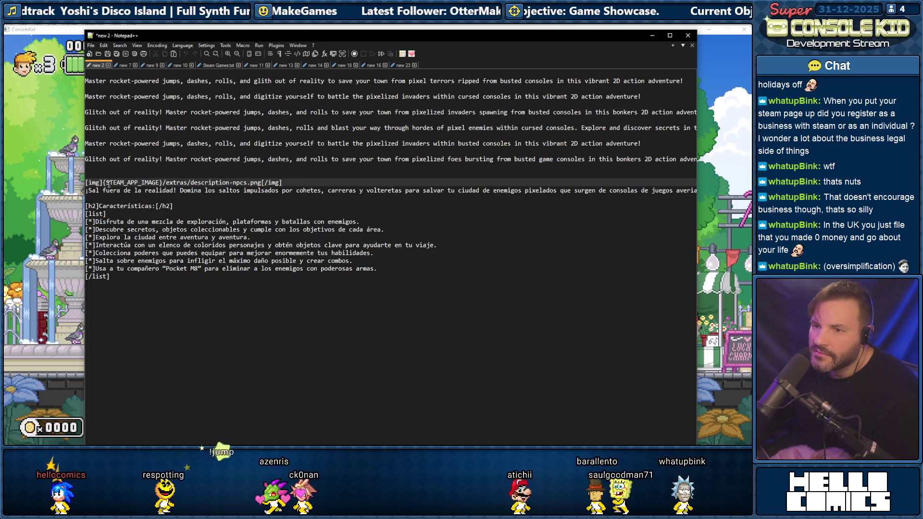
# Save new 2 as Steam Description ES.txt in the Docs folder
pyautogui.click(91, 45)
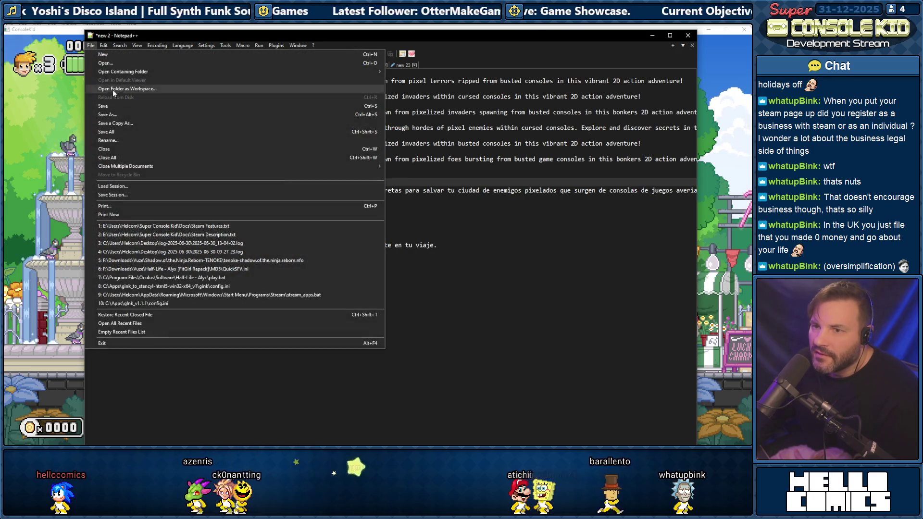
pyautogui.click(114, 115)
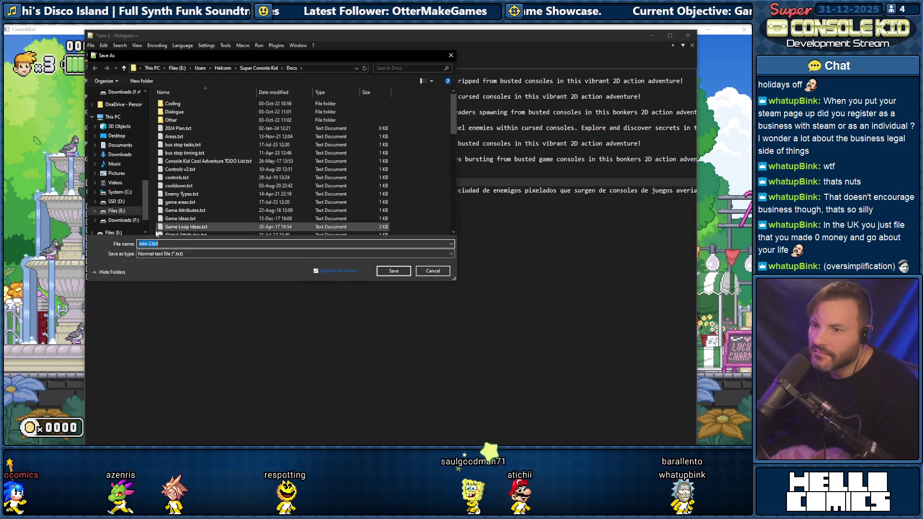
pyautogui.write('S')
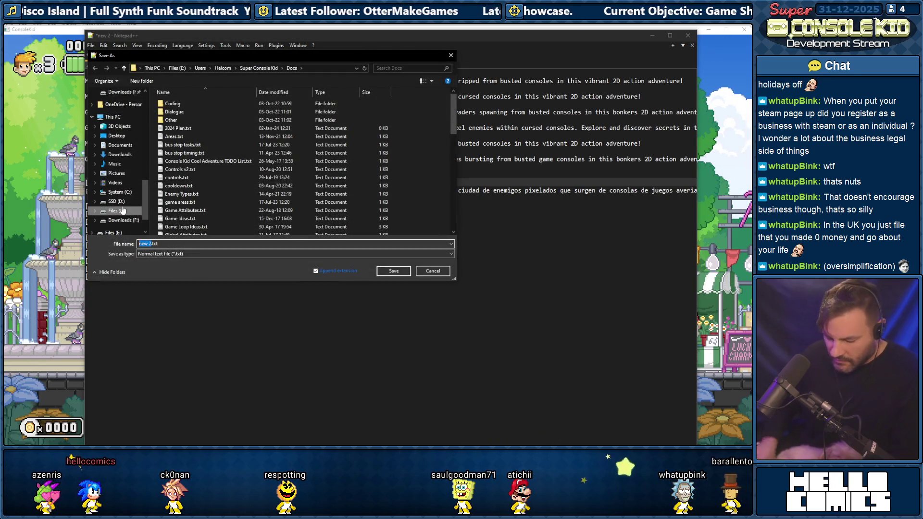
pyautogui.write('team Des')
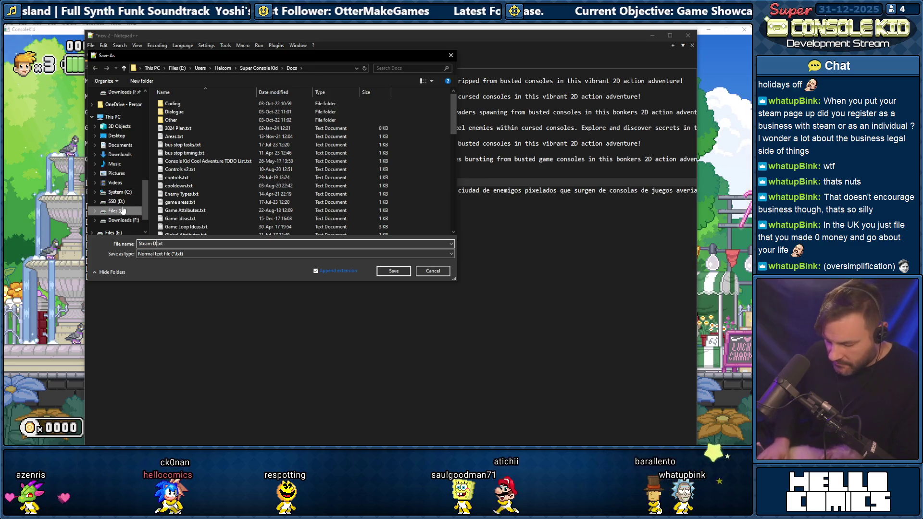
pyautogui.write('cription ES')
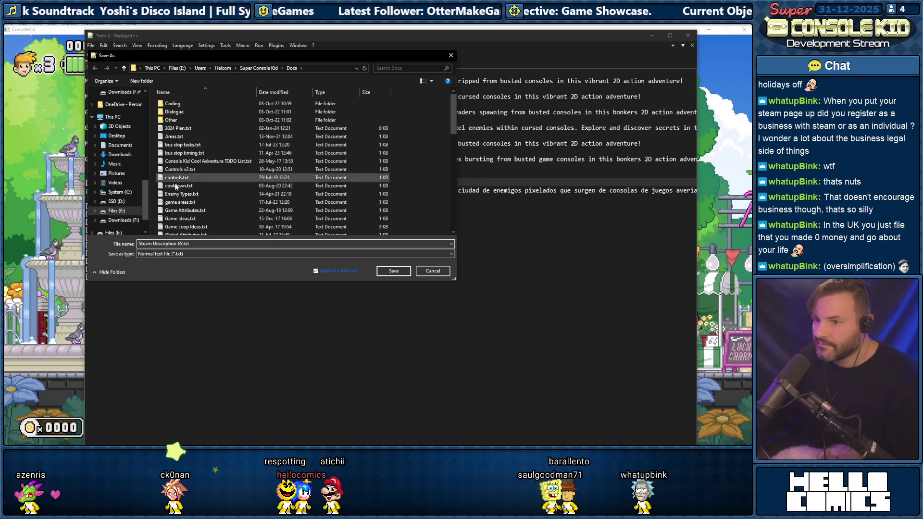
pyautogui.click(393, 272)
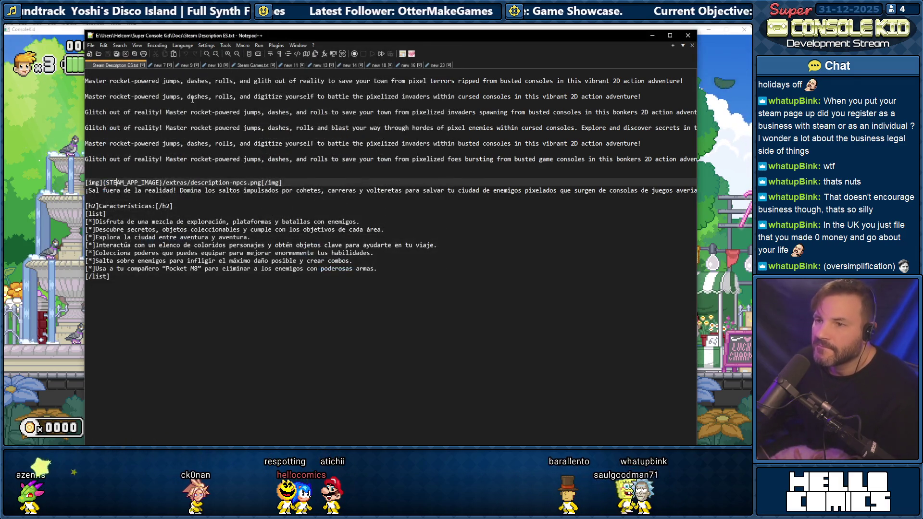
# Close Steam Description ES and look through the new 7 task notes
pyautogui.click(143, 65)
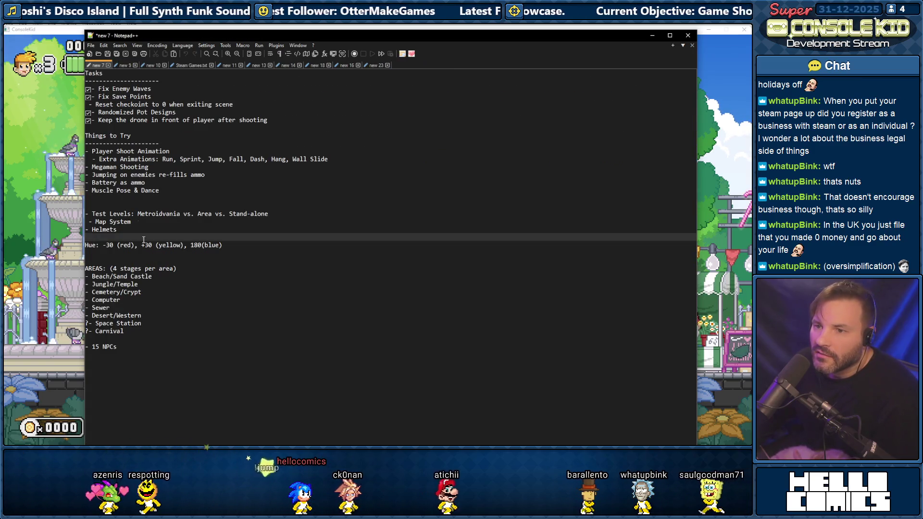
pyautogui.moveTo(111, 339)
pyautogui.mouseDown()
pyautogui.moveTo(144, 168)
pyautogui.moveTo(135, 112)
pyautogui.moveTo(233, 104)
pyautogui.mouseUp()
pyautogui.click(95, 104)
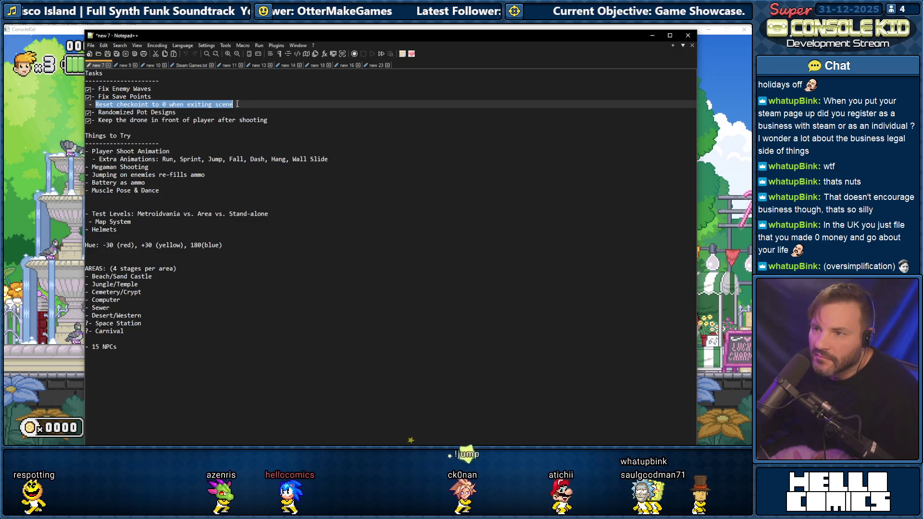
pyautogui.click(112, 120)
pyautogui.moveTo(110, 152); pyautogui.dragTo(119, 316)
pyautogui.click(117, 253)
pyautogui.click(131, 331)
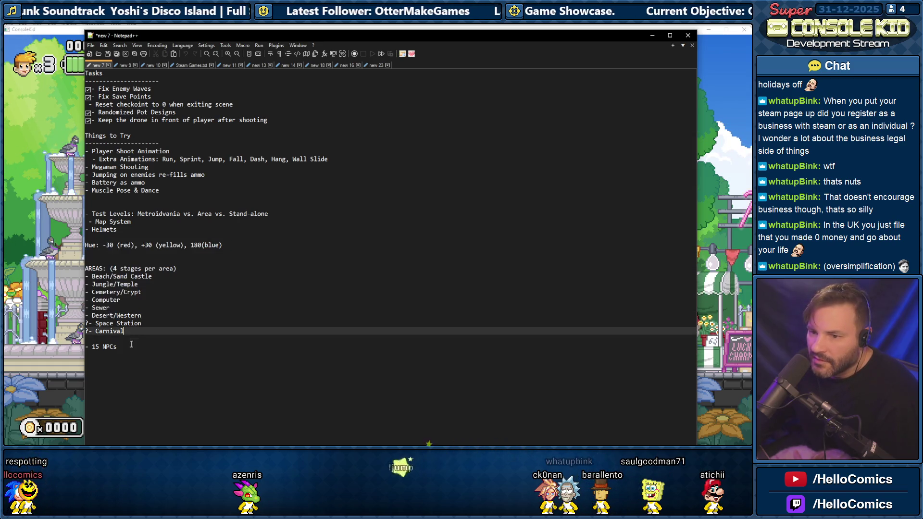
pyautogui.moveTo(96, 347)
pyautogui.mouseDown()
pyautogui.moveTo(96, 269)
pyautogui.moveTo(85, 237)
pyautogui.mouseUp()
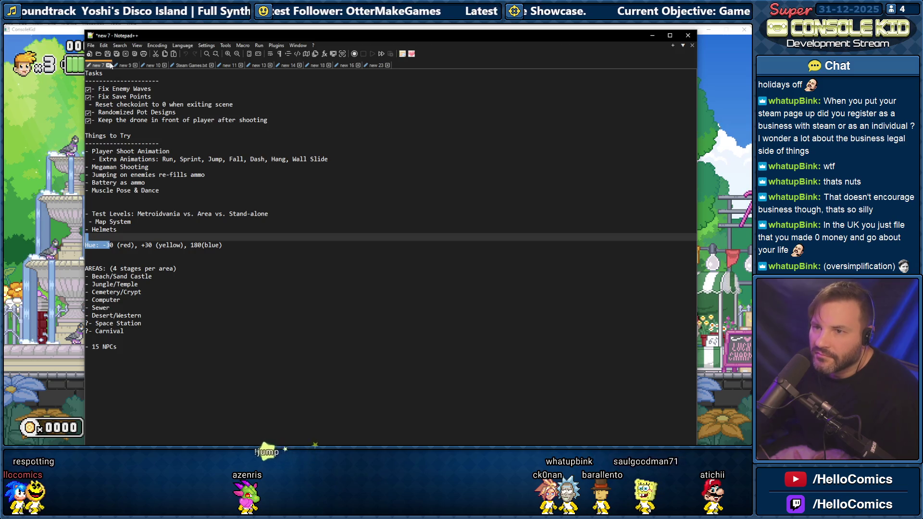
# Discard new 7 without saving, then switch to new 9 Data Logic notes and start saving them
pyautogui.click(109, 66)
pyautogui.click(380, 270)
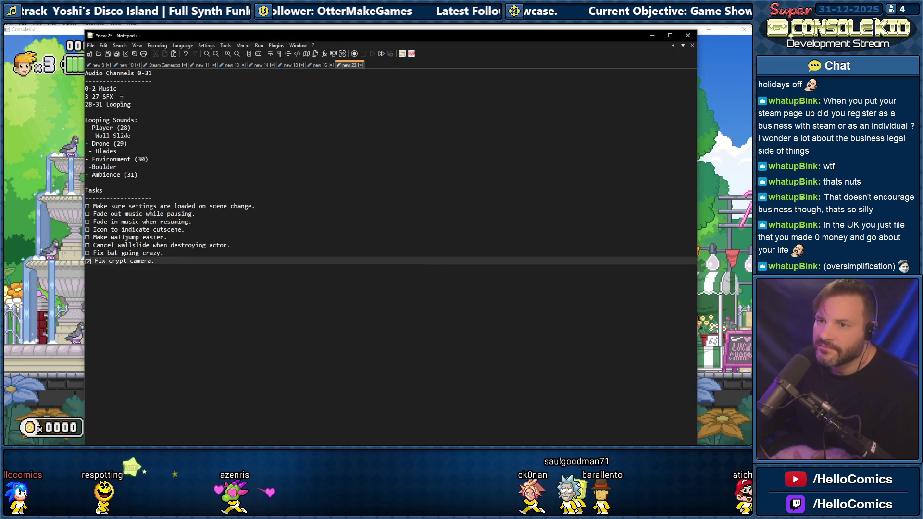
pyautogui.click(103, 96)
pyautogui.click(102, 66)
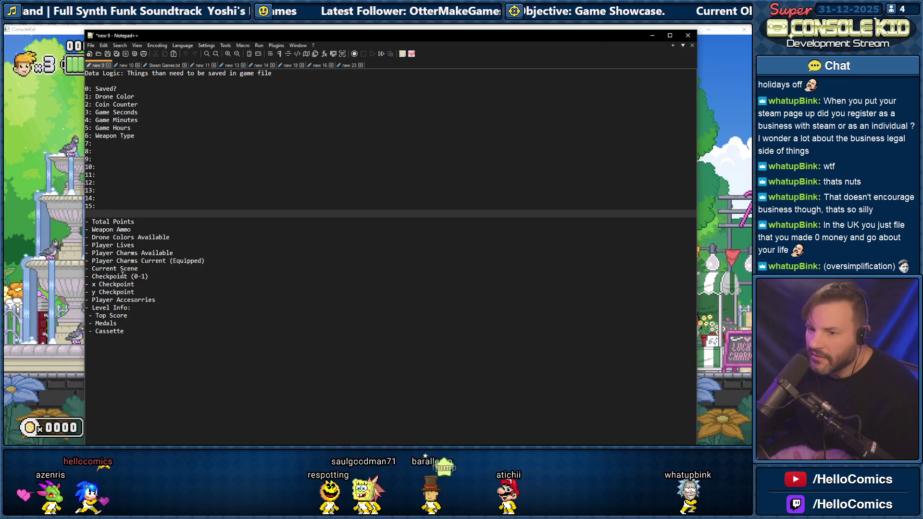
pyautogui.click(90, 45)
pyautogui.click(104, 107)
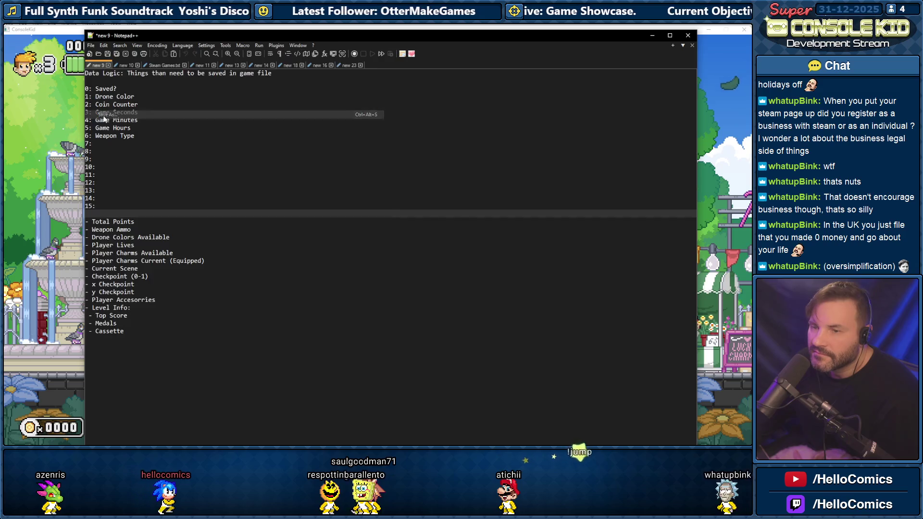
# Save the notes as Data Logic.txt, review its numbered save-slot lines, then close it
pyautogui.moveTo(178, 56)
pyautogui.mouseDown()
pyautogui.moveTo(191, 152)
pyautogui.moveTo(189, 136)
pyautogui.mouseUp()
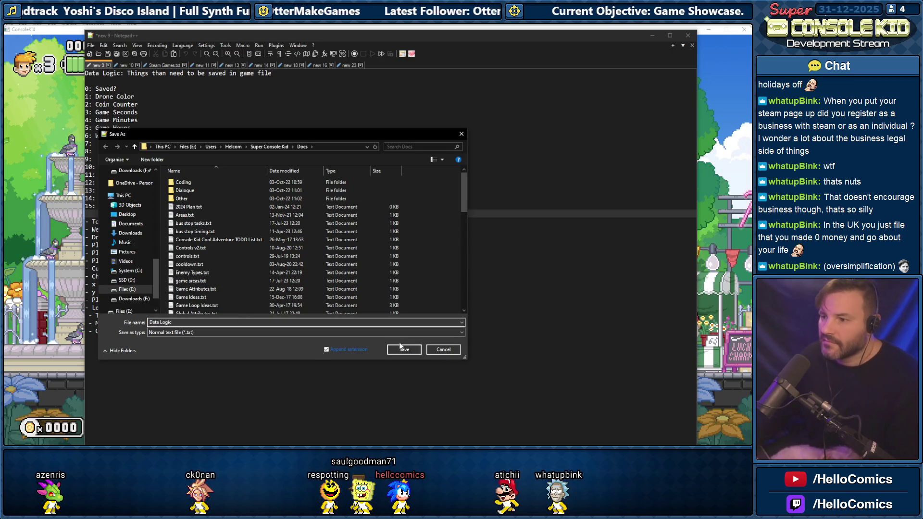
pyautogui.click(401, 347)
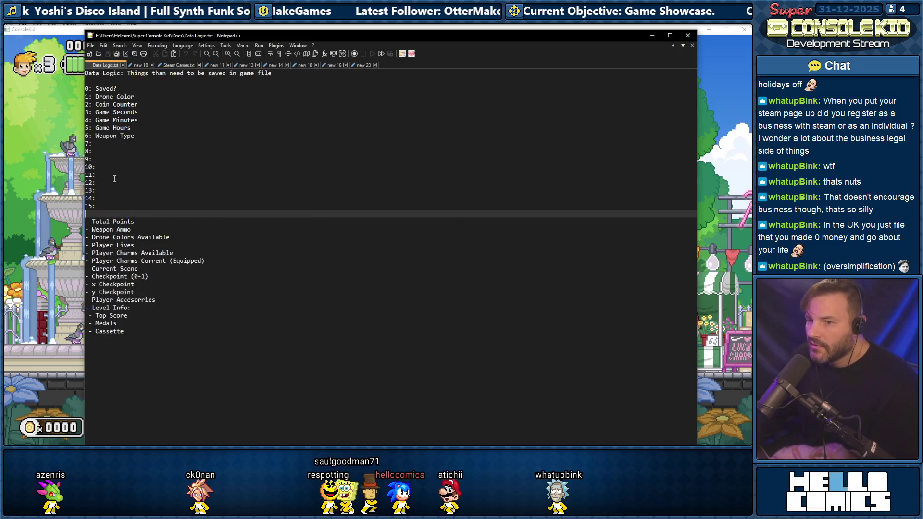
pyautogui.moveTo(101, 206); pyautogui.dragTo(87, 90)
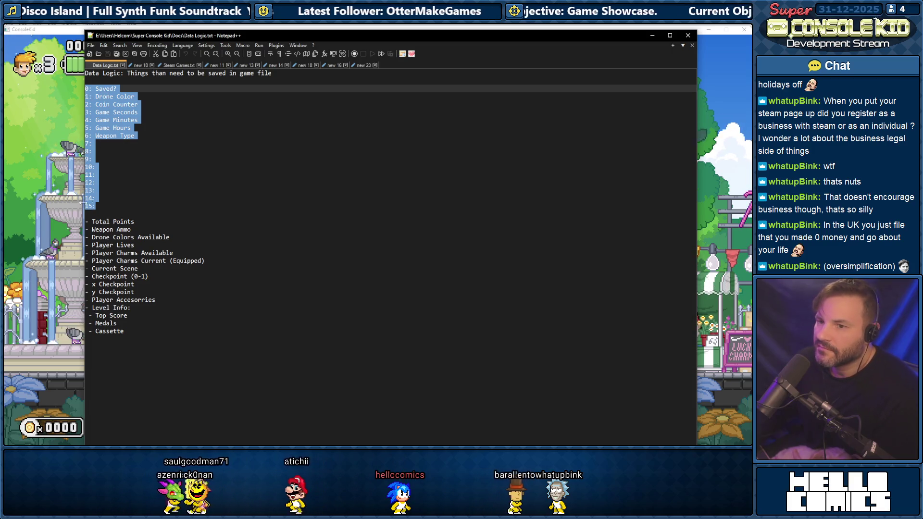
pyautogui.click(108, 174)
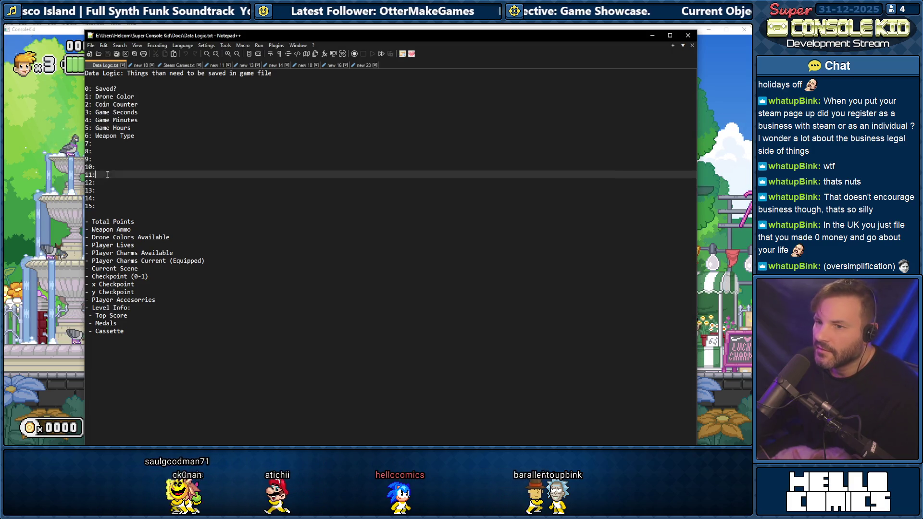
pyautogui.click(90, 90)
pyautogui.moveTo(88, 97)
pyautogui.mouseDown()
pyautogui.moveTo(111, 97)
pyautogui.moveTo(106, 120)
pyautogui.moveTo(117, 135)
pyautogui.moveTo(96, 206)
pyautogui.mouseUp()
pyautogui.press('Delete')
pyautogui.hotkey('ctrl', 's')
pyautogui.hotkey('ctrl', 'w')
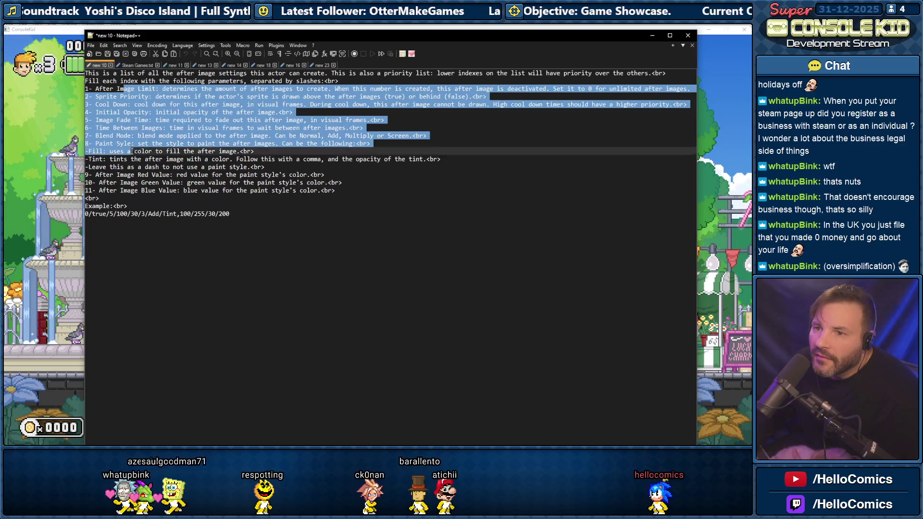
# Save new 10 as After Image FX.txt and close its tab
pyautogui.click(90, 45)
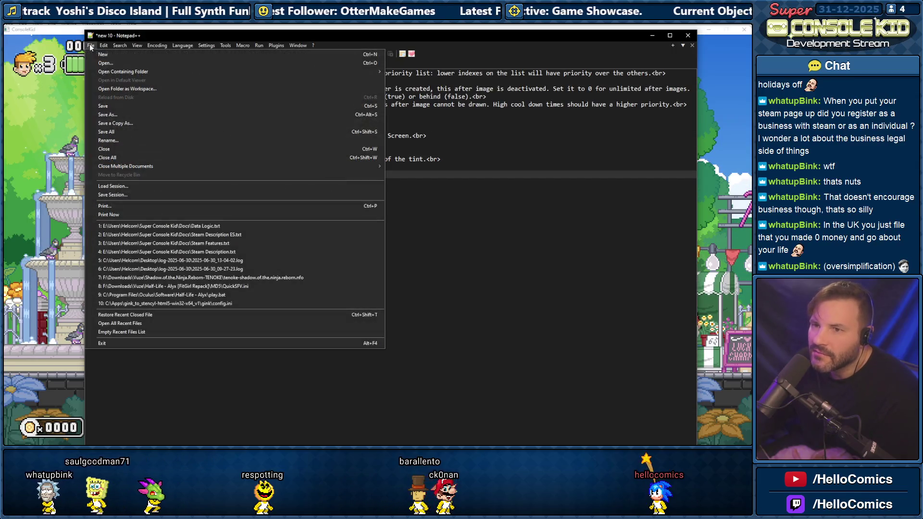
pyautogui.click(107, 112)
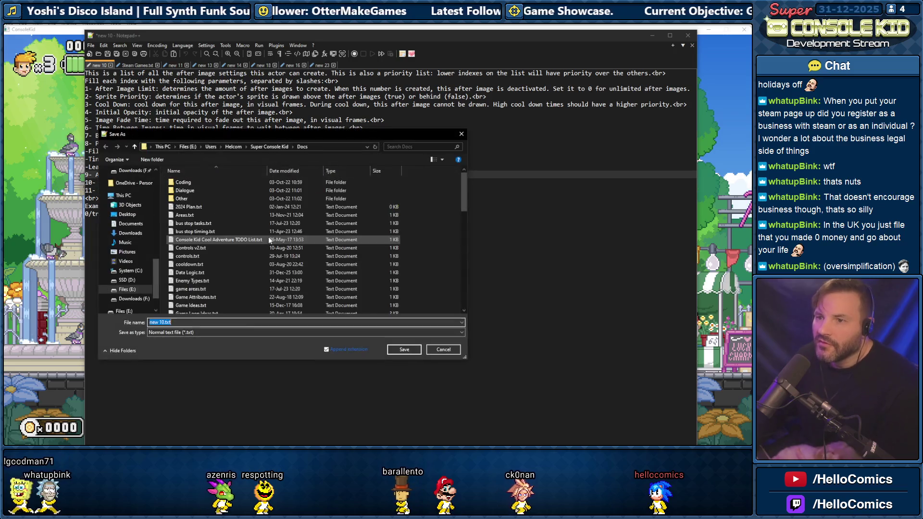
pyautogui.write('Aft')
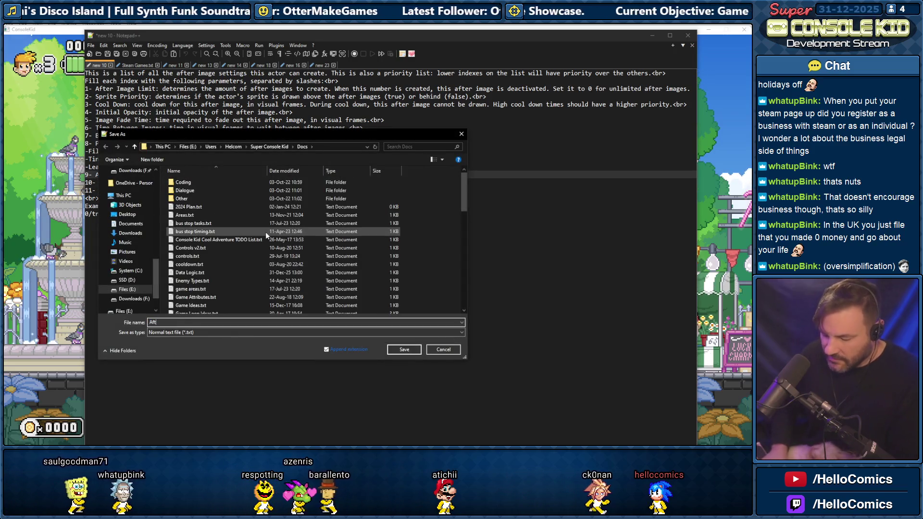
pyautogui.write('er Image')
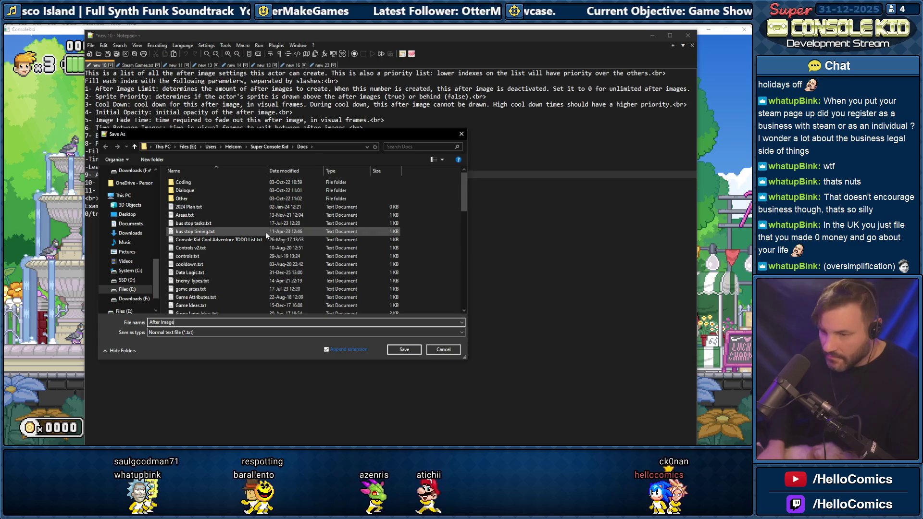
pyautogui.write(' FX')
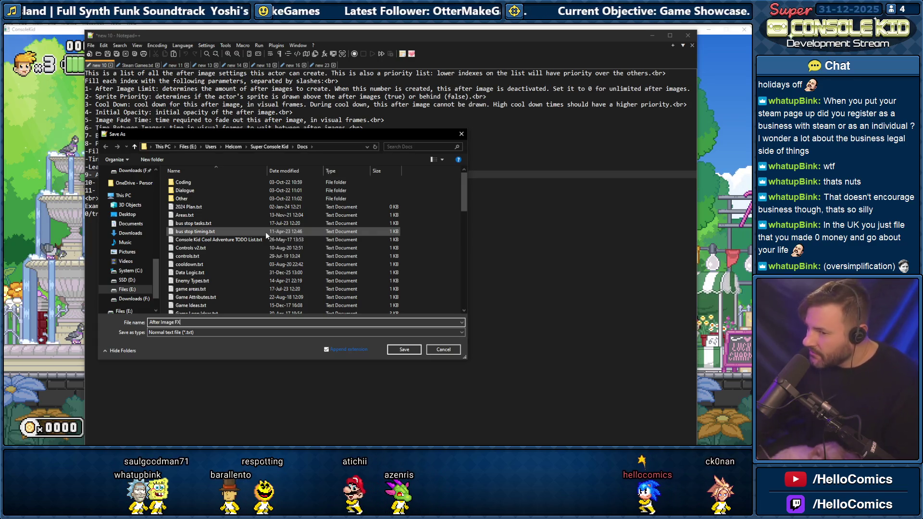
pyautogui.click(404, 350)
pyautogui.click(130, 65)
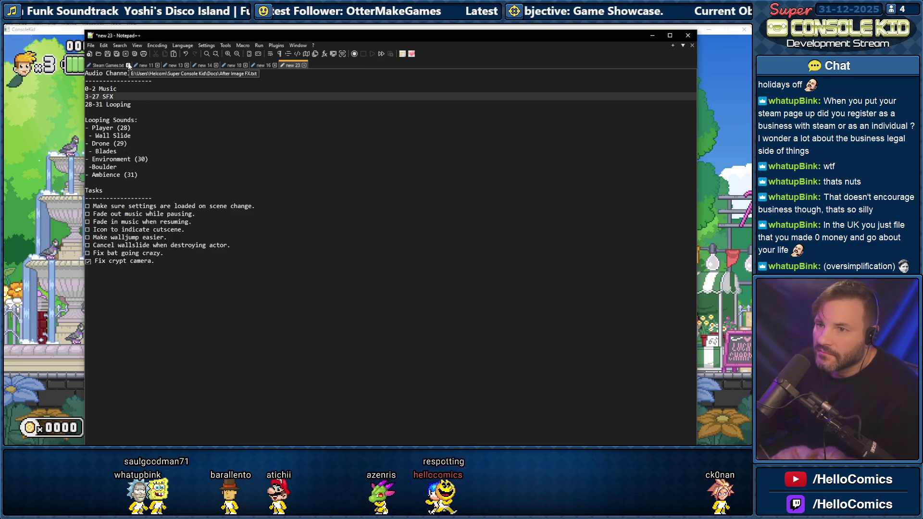
# Look over the Steam Games list, then close it
pyautogui.click(101, 67)
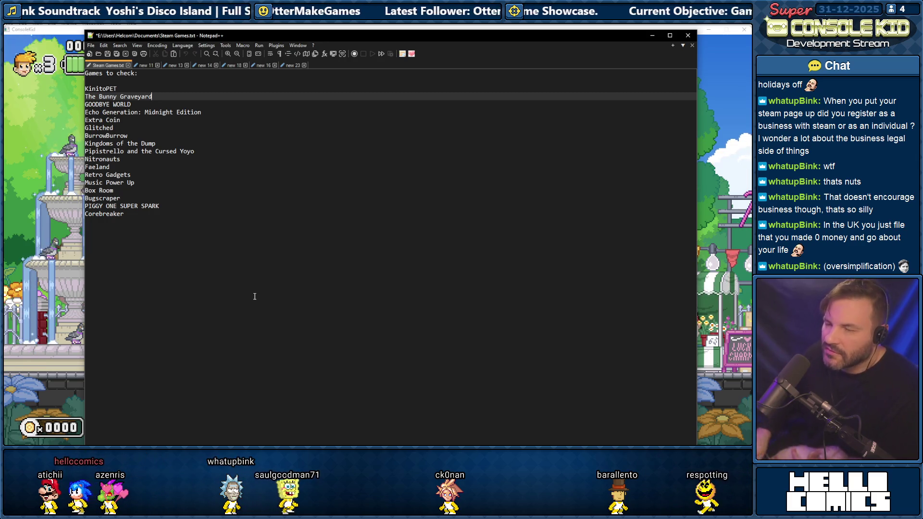
pyautogui.moveTo(138, 213)
pyautogui.mouseDown()
pyautogui.moveTo(105, 190)
pyautogui.moveTo(86, 87)
pyautogui.moveTo(142, 233)
pyautogui.mouseUp()
pyautogui.click(137, 168)
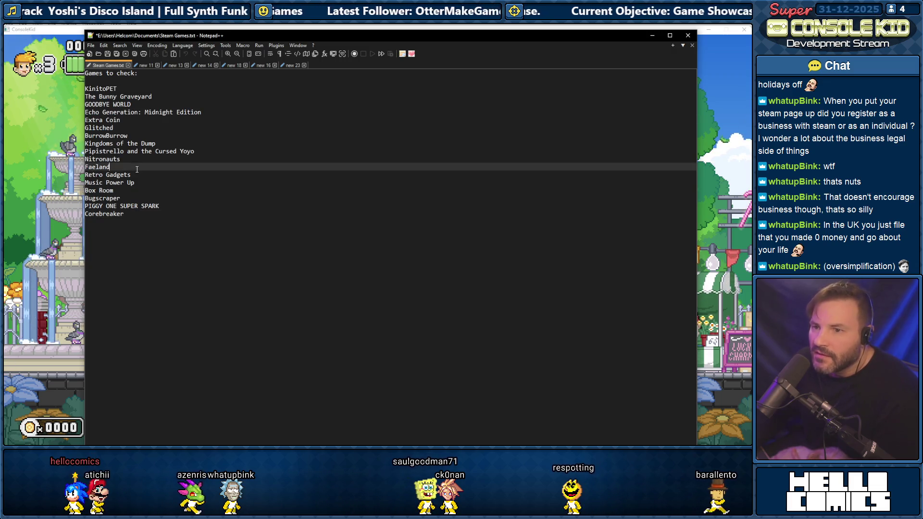
pyautogui.click(127, 65)
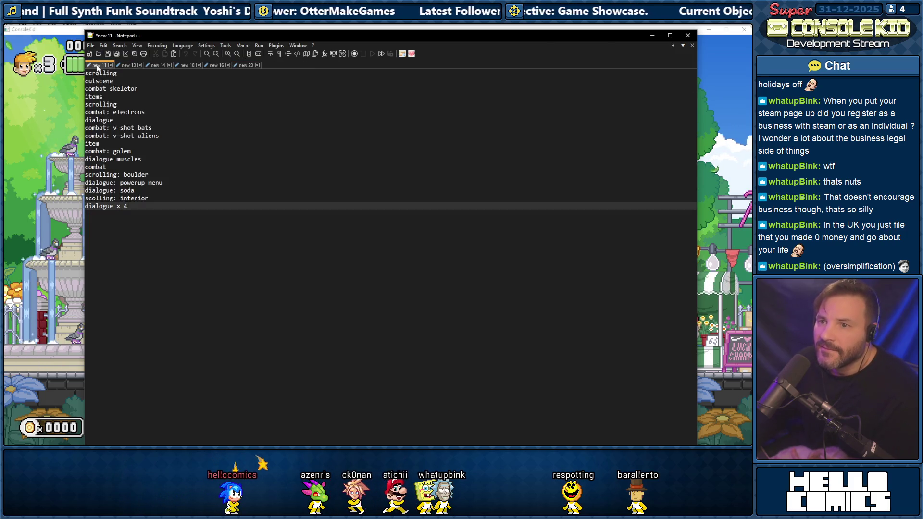
# Close the new 11 scene-type notes without saving them
pyautogui.moveTo(149, 201)
pyautogui.mouseDown()
pyautogui.moveTo(86, 71)
pyautogui.moveTo(120, 192)
pyautogui.moveTo(138, 210)
pyautogui.moveTo(95, 112)
pyautogui.mouseUp()
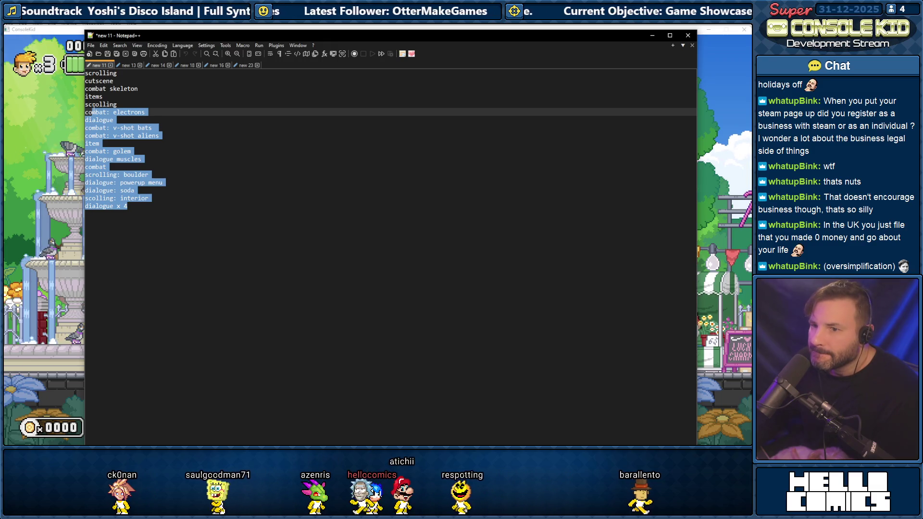
pyautogui.click(98, 97)
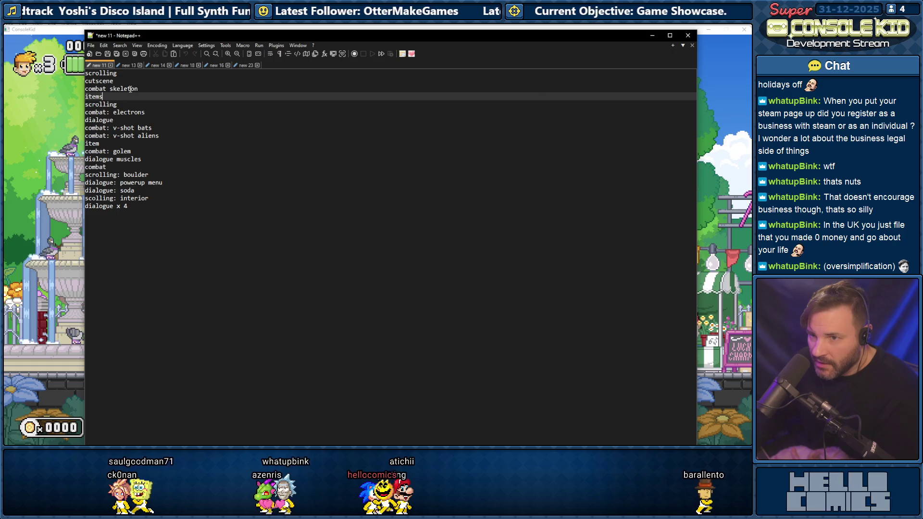
pyautogui.click(110, 66)
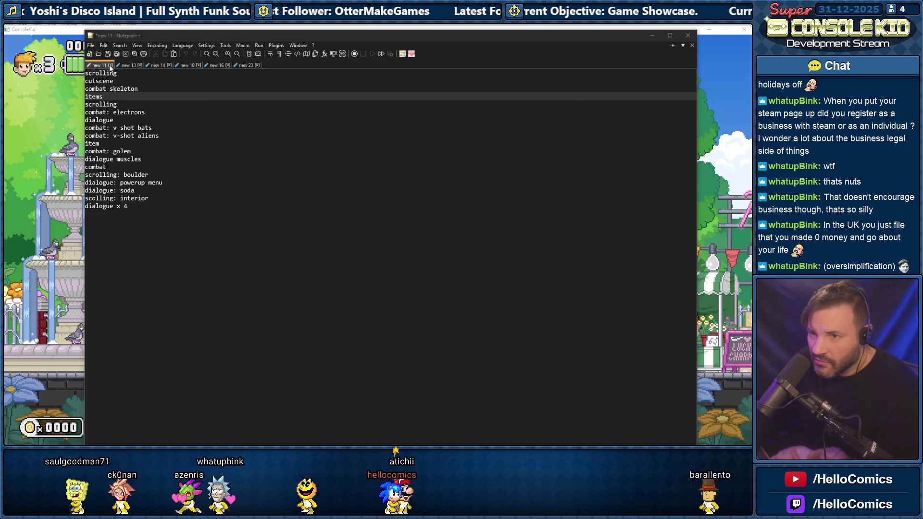
pyautogui.click(382, 270)
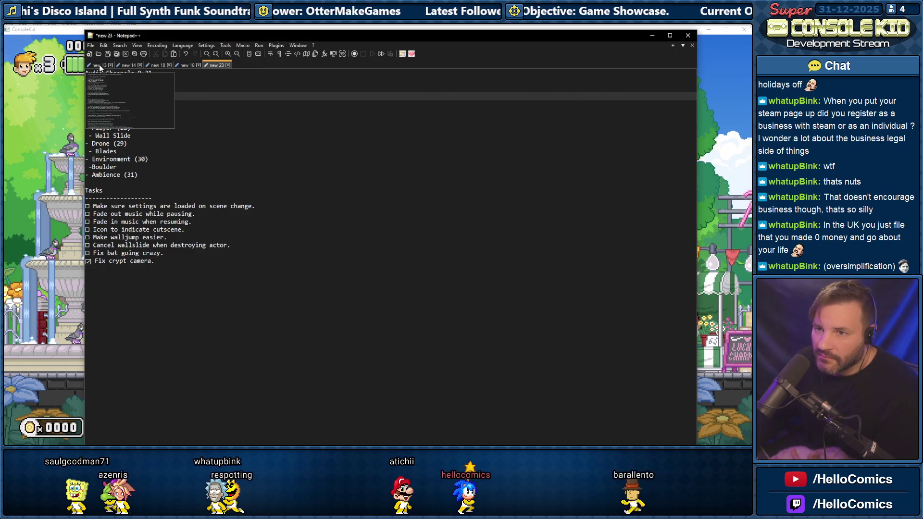
# Review the video title ideas and announcement script paragraphs in new 13
pyautogui.click(100, 64)
pyautogui.moveTo(98, 90)
pyautogui.mouseDown()
pyautogui.moveTo(191, 220)
pyautogui.moveTo(214, 284)
pyautogui.mouseUp()
pyautogui.scroll(-6, 211, 260)
pyautogui.scroll(6, 202, 236)
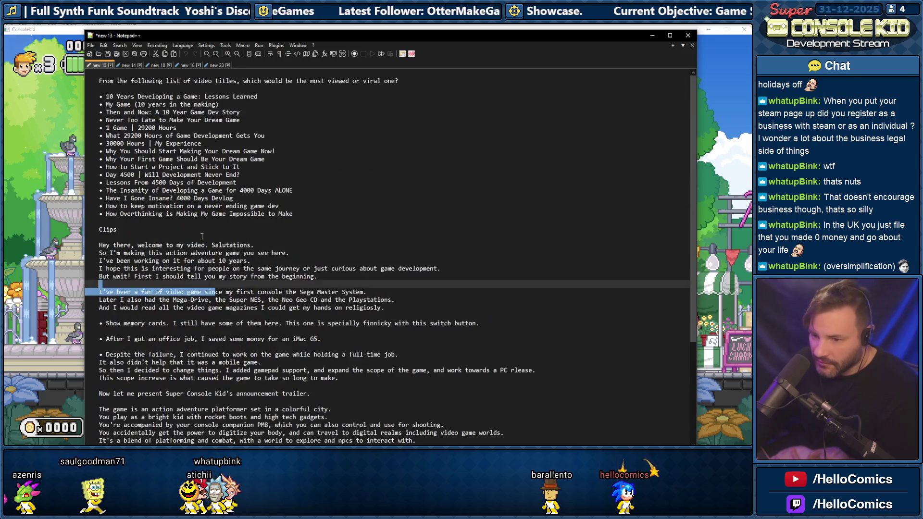
pyautogui.moveTo(117, 94); pyautogui.dragTo(293, 215)
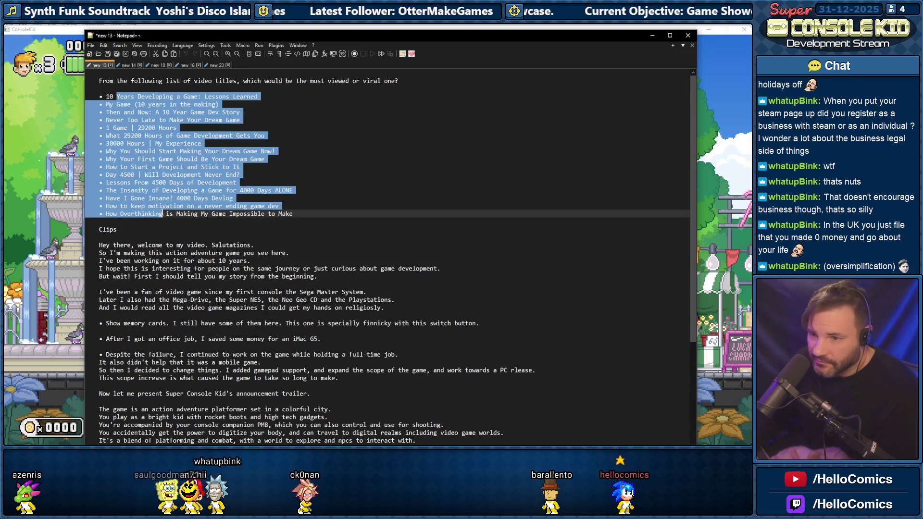
pyautogui.click(180, 245)
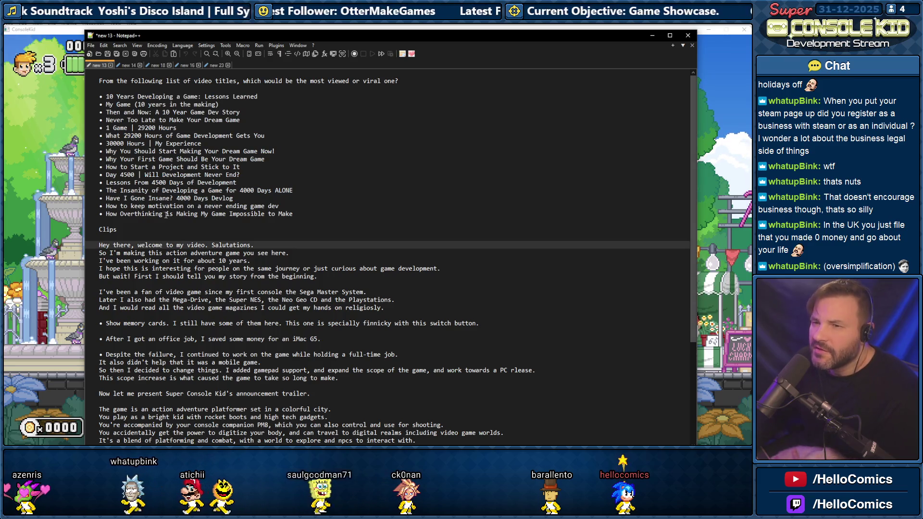
pyautogui.scroll(-6, 135, 159)
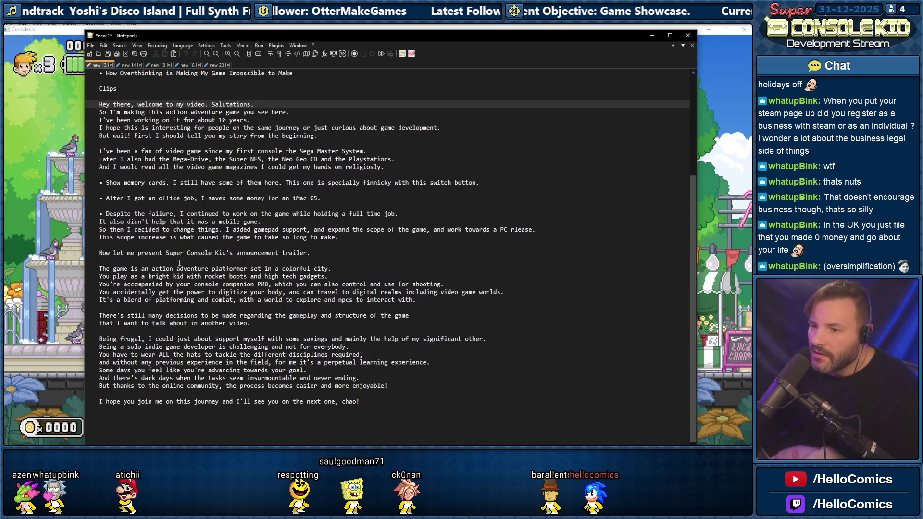
pyautogui.moveTo(99, 175)
pyautogui.mouseDown()
pyautogui.moveTo(337, 239)
pyautogui.moveTo(408, 317)
pyautogui.mouseUp()
pyautogui.click(287, 339)
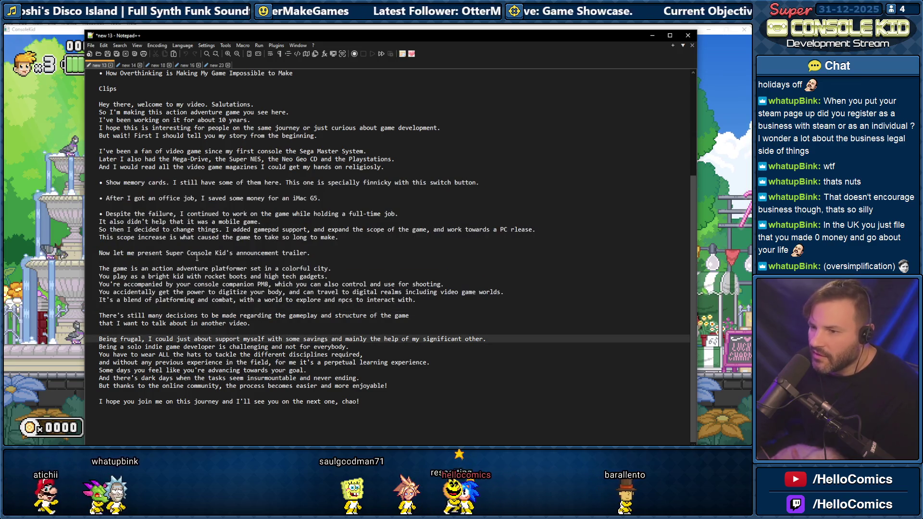
pyautogui.scroll(6, 192, 249)
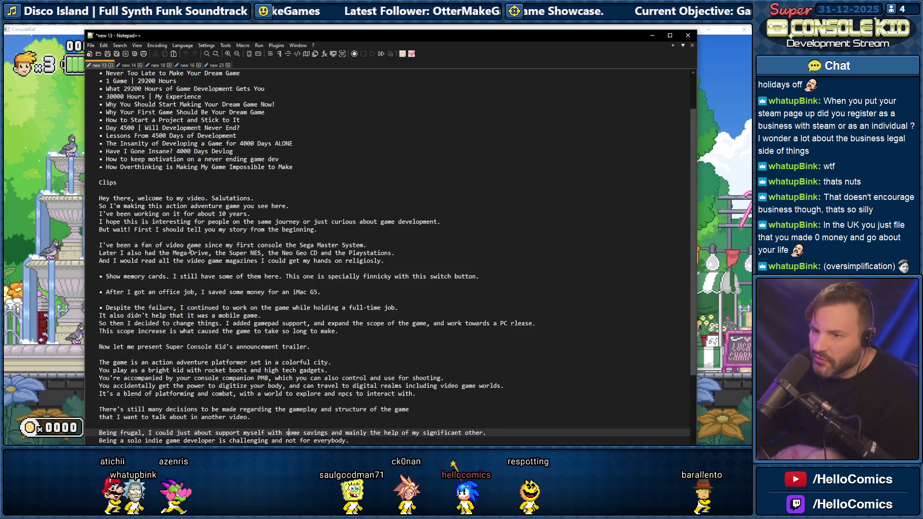
# Save the note as SCK Anouncement Script.txt and close the file
pyautogui.click(91, 44)
pyautogui.click(112, 115)
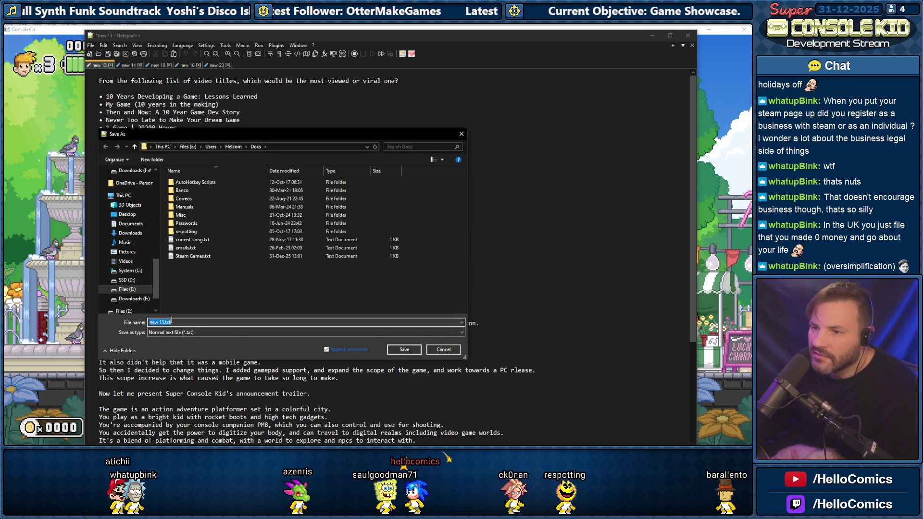
pyautogui.click(155, 324)
pyautogui.moveTo(165, 322); pyautogui.dragTo(123, 309)
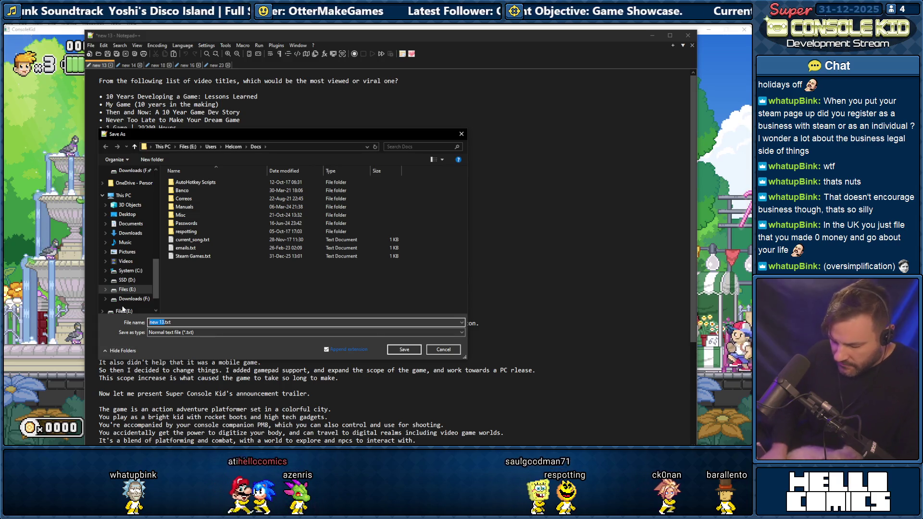
pyautogui.write('SC')
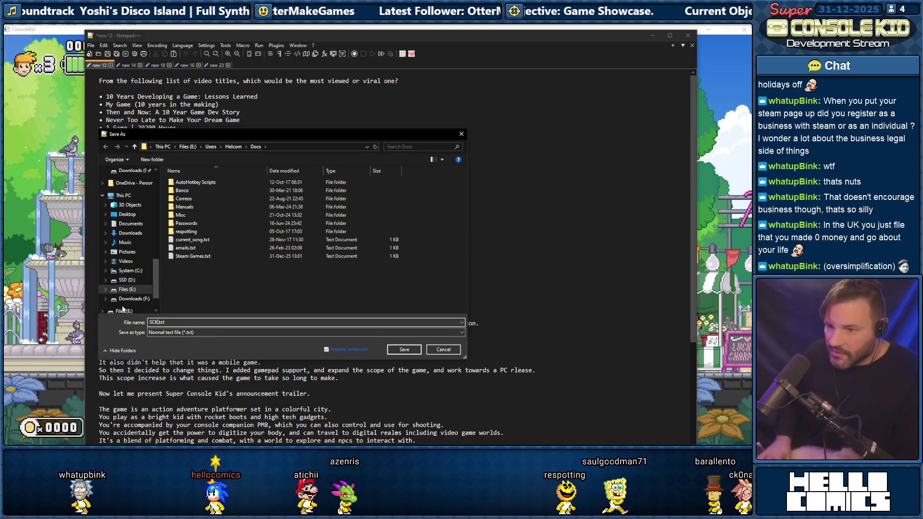
pyautogui.write('K P')
pyautogui.write('resen')
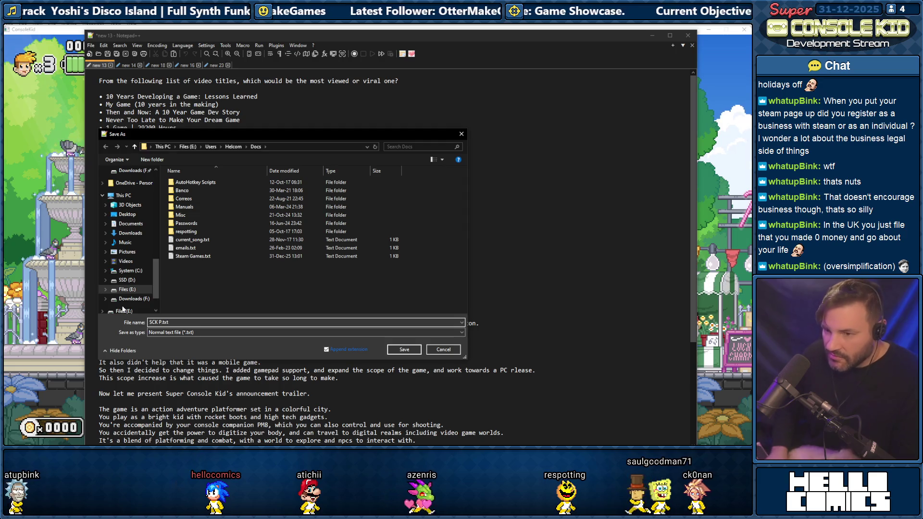
pyautogui.press('BackSpace')
pyautogui.press('BackSpace')
pyautogui.press('BackSpace')
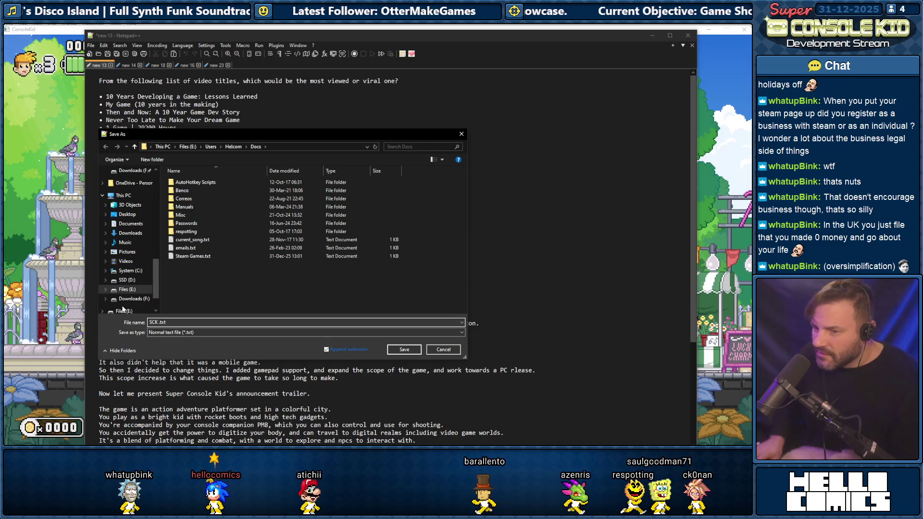
pyautogui.write('Anoun')
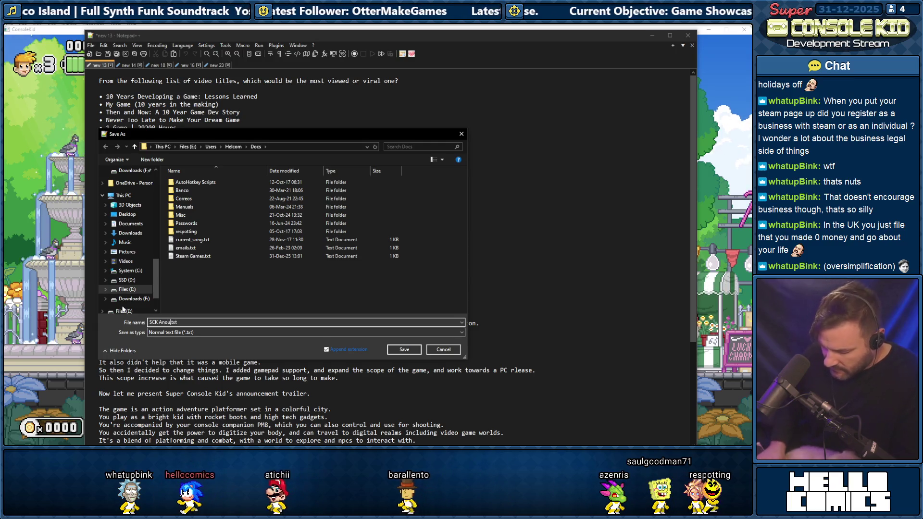
pyautogui.write('cement Script')
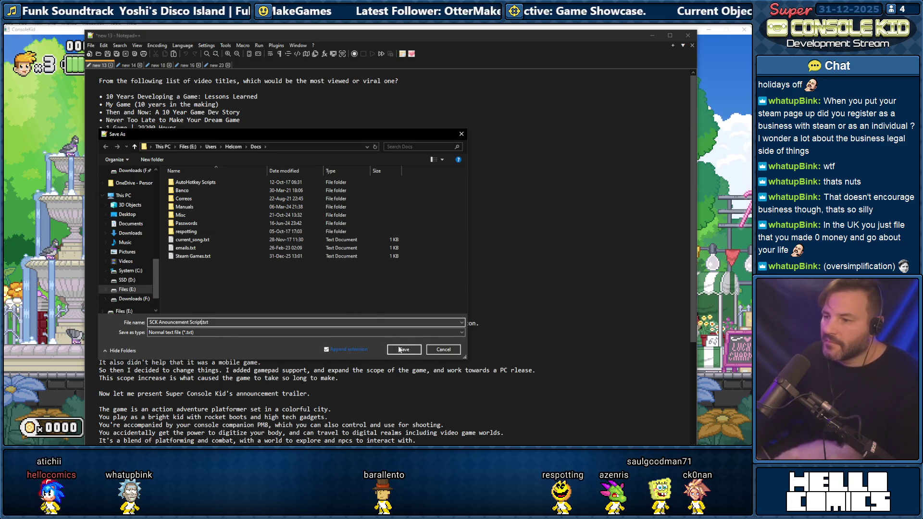
pyautogui.click(399, 350)
pyautogui.click(99, 66)
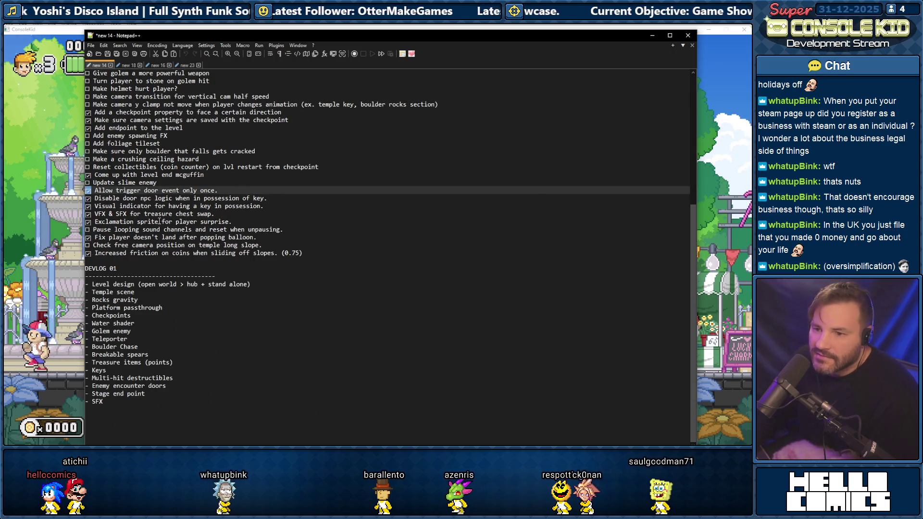
# Switch to the new 18 community rules note and select its text from General Conduct down
pyautogui.scroll(1, 159, 222)
pyautogui.click(169, 347)
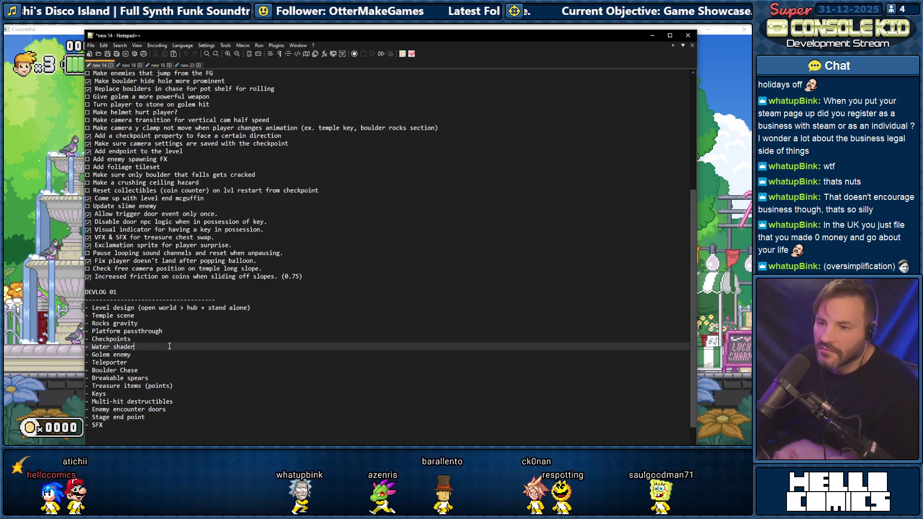
pyautogui.click(130, 66)
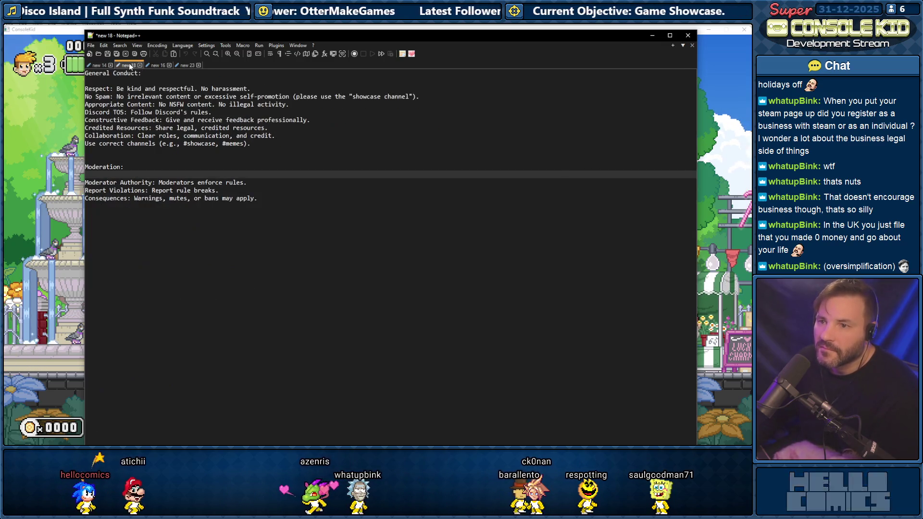
pyautogui.moveTo(124, 89)
pyautogui.mouseDown()
pyautogui.moveTo(250, 90)
pyautogui.moveTo(146, 158)
pyautogui.mouseUp()
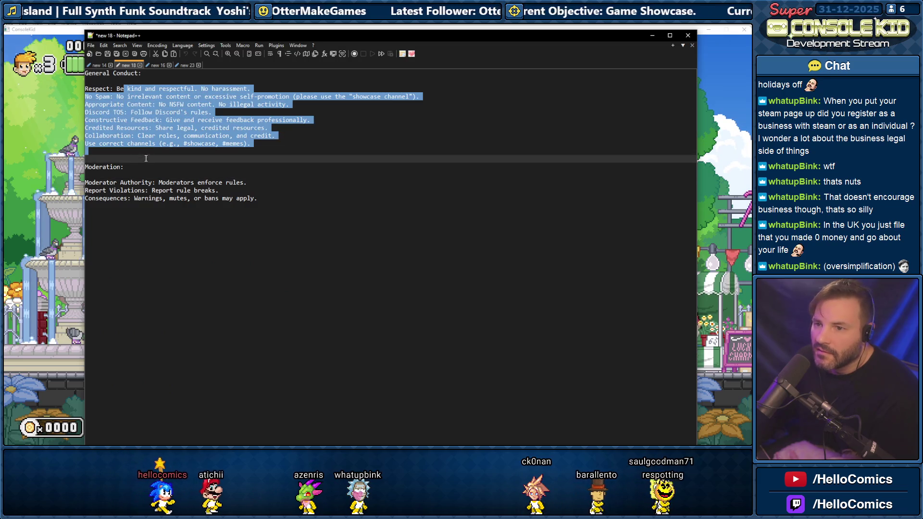
pyautogui.click(163, 198)
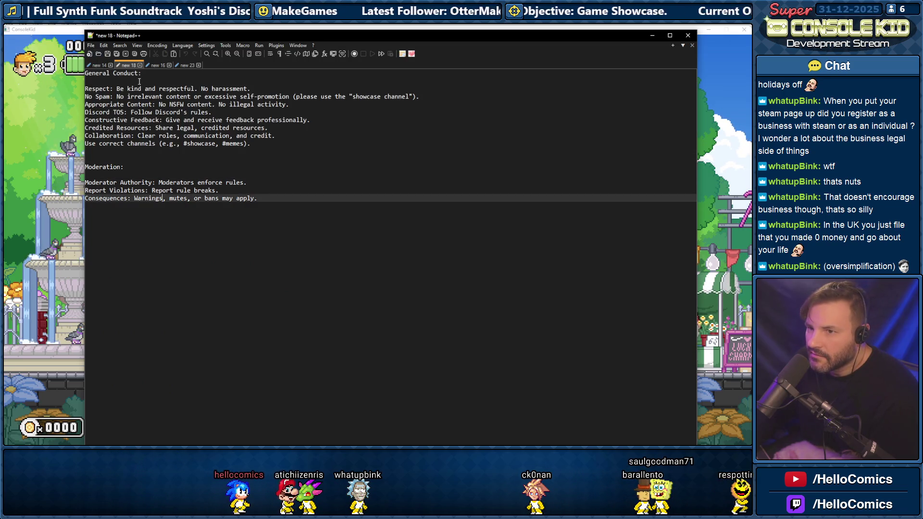
pyautogui.moveTo(258, 198)
pyautogui.mouseDown()
pyautogui.moveTo(144, 96)
pyautogui.moveTo(85, 74)
pyautogui.mouseUp()
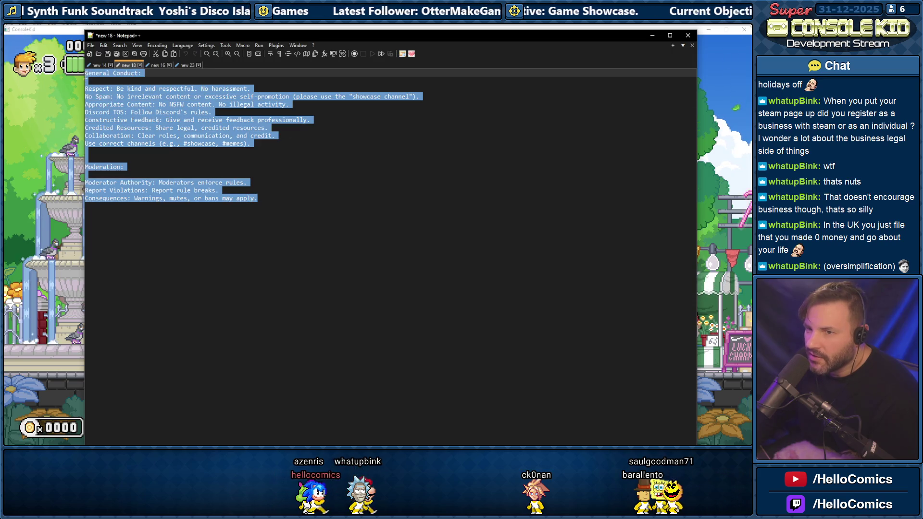
# Save the rules note as Discord Rules.txt and close it
pyautogui.click(91, 45)
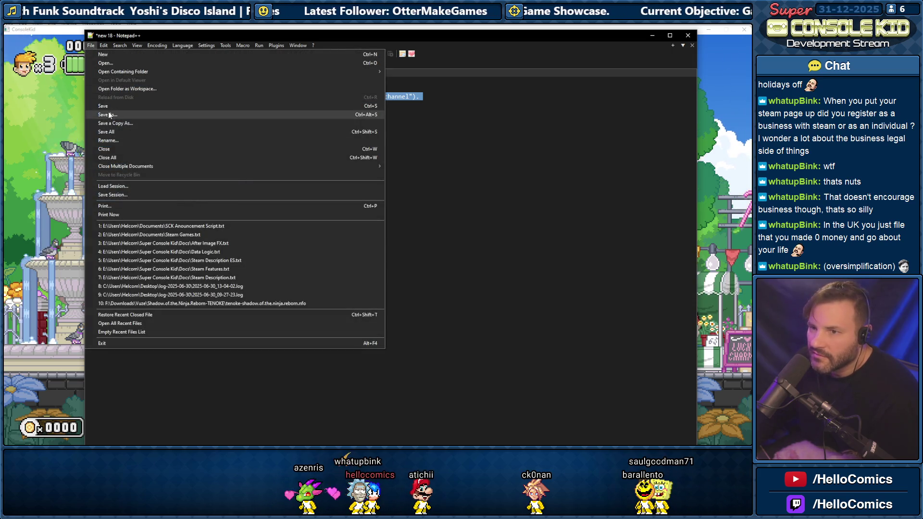
pyautogui.click(108, 111)
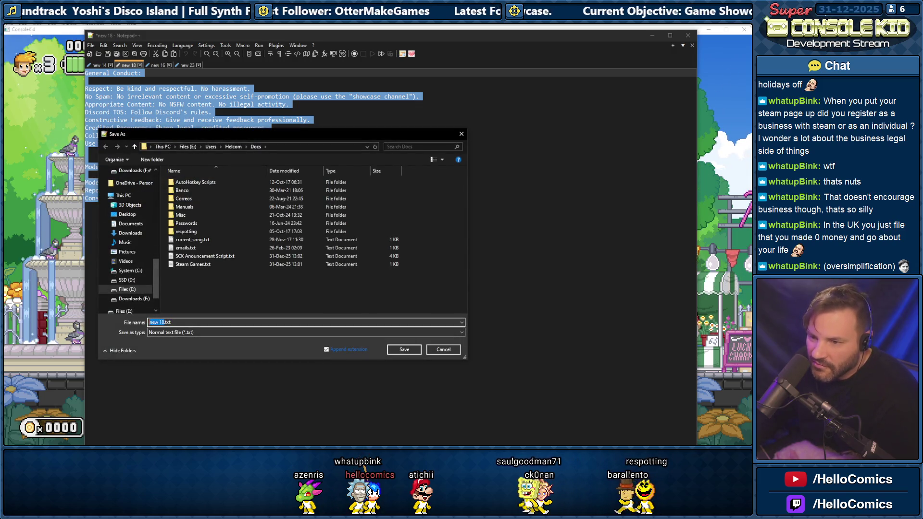
pyautogui.write('Discord Rules')
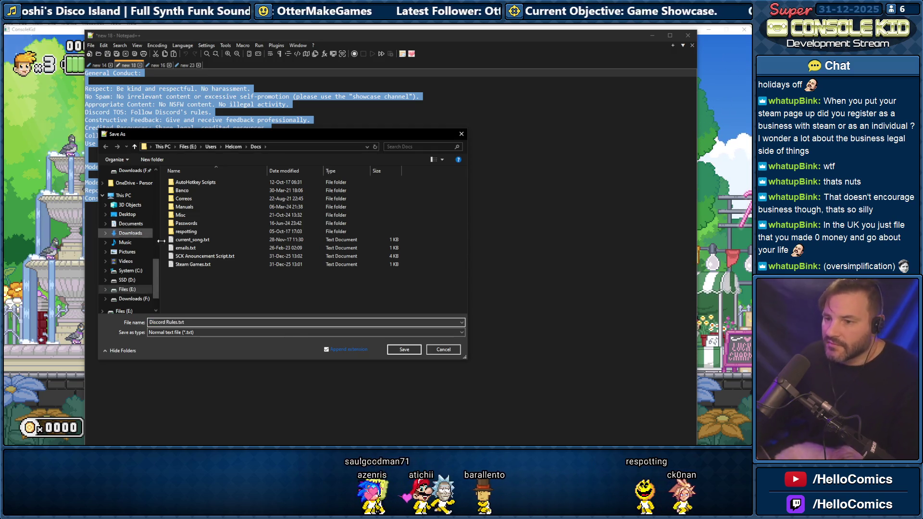
pyautogui.click(405, 350)
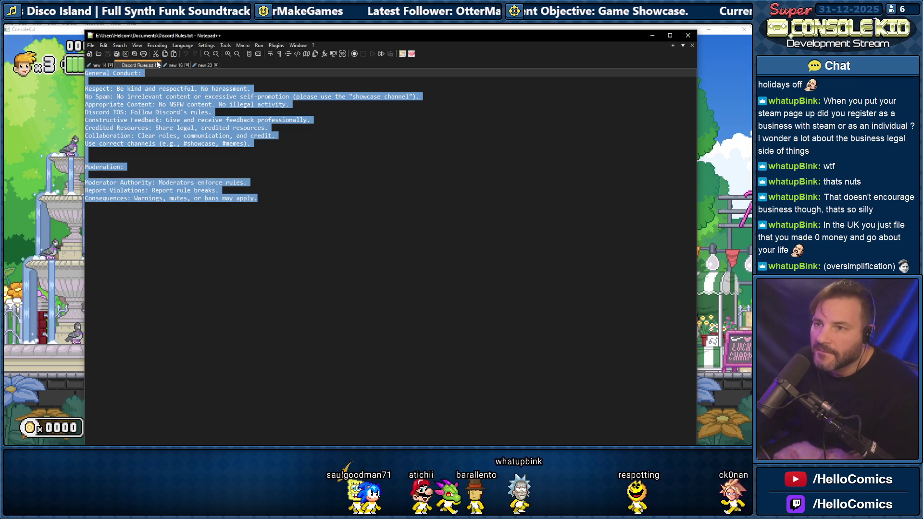
pyautogui.click(158, 65)
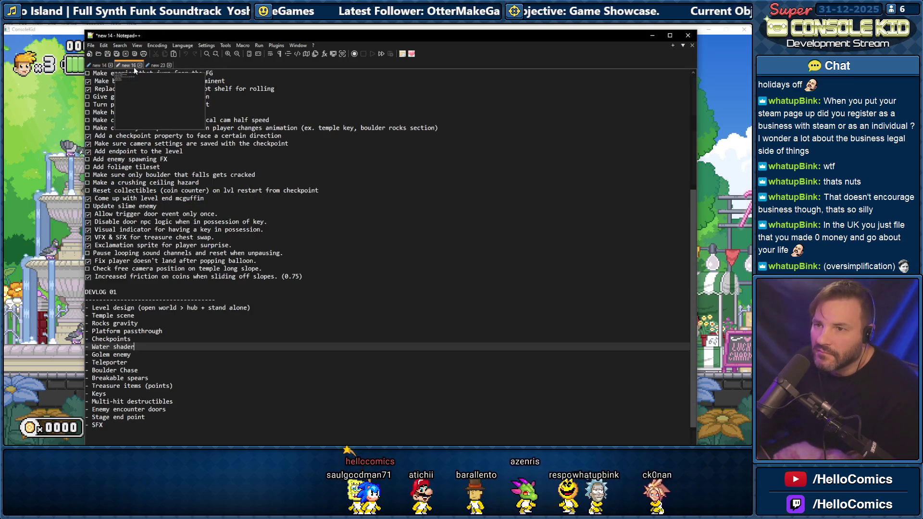
# Switch to the new 16 Game Dev title ideas and select the title lines
pyautogui.click(128, 65)
pyautogui.moveTo(148, 125); pyautogui.dragTo(87, 73)
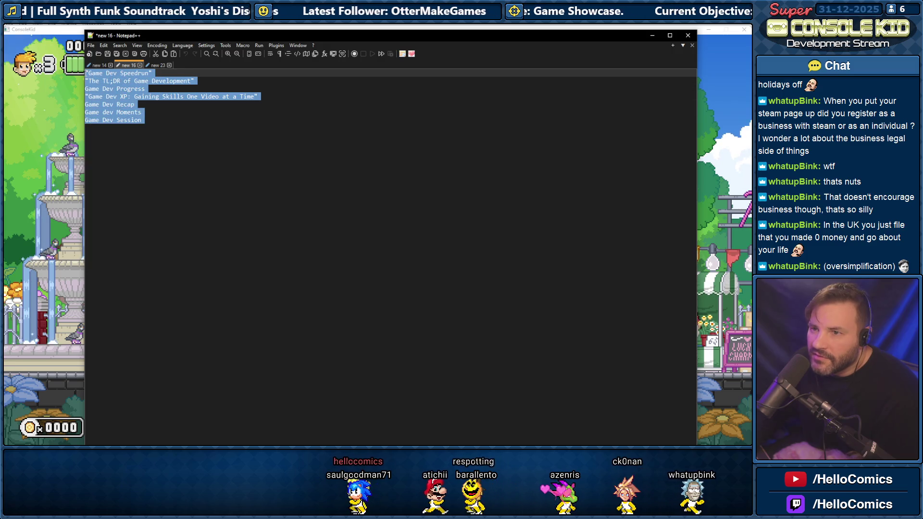
pyautogui.click(148, 120)
pyautogui.moveTo(149, 119); pyautogui.dragTo(82, 80)
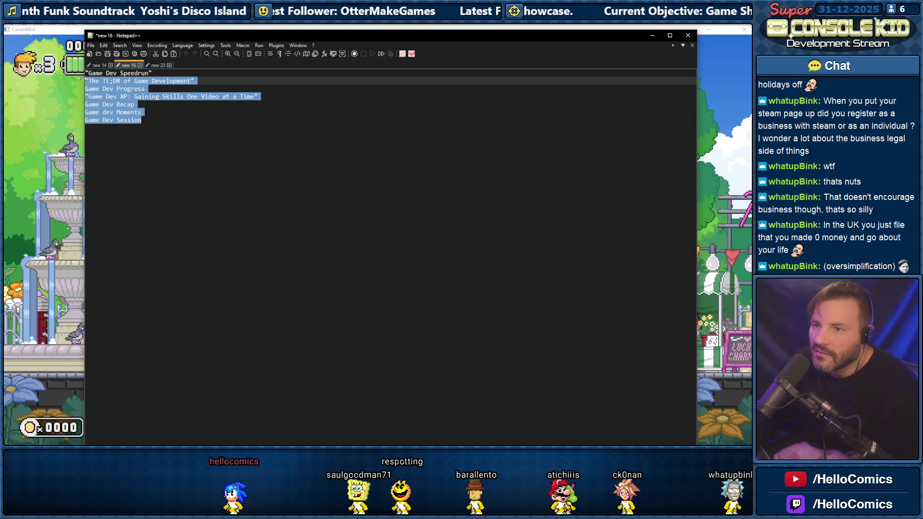
# Save the titles as Game Dev Best Moments Titles.txt and close the file
pyautogui.click(90, 45)
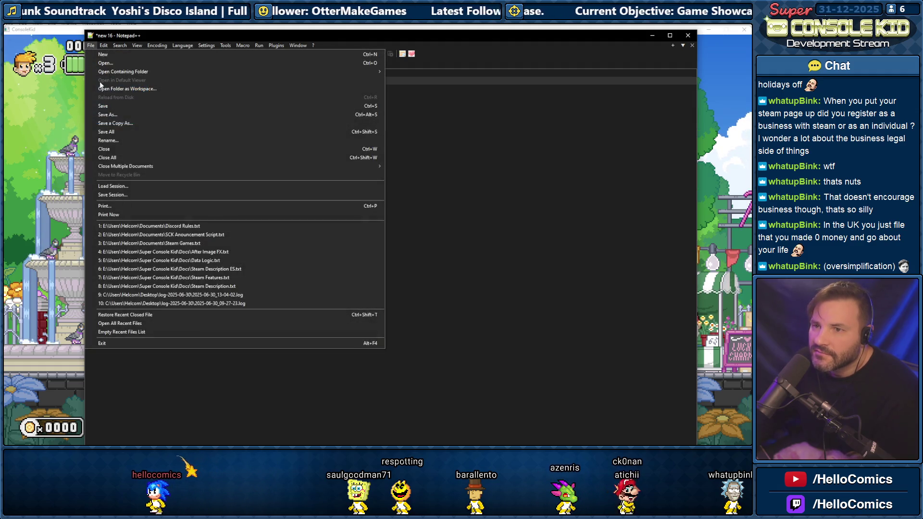
pyautogui.click(104, 116)
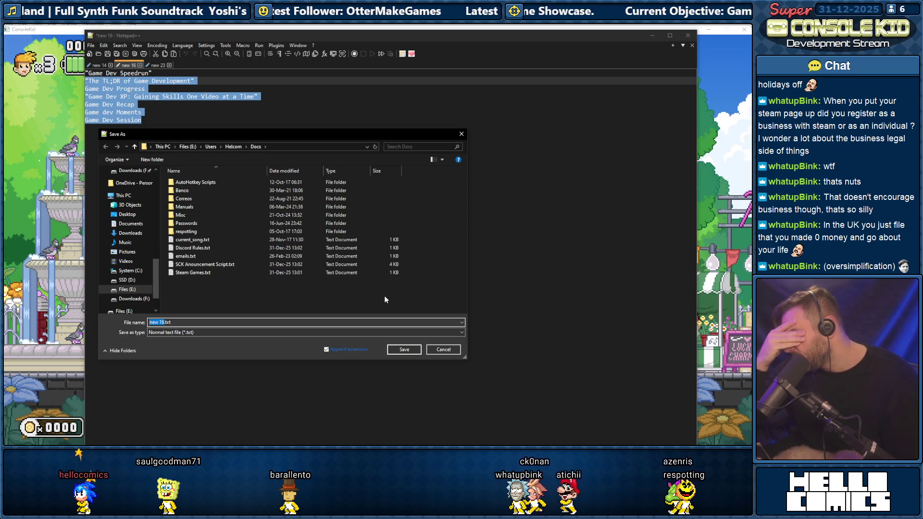
pyautogui.write('Game Dev B')
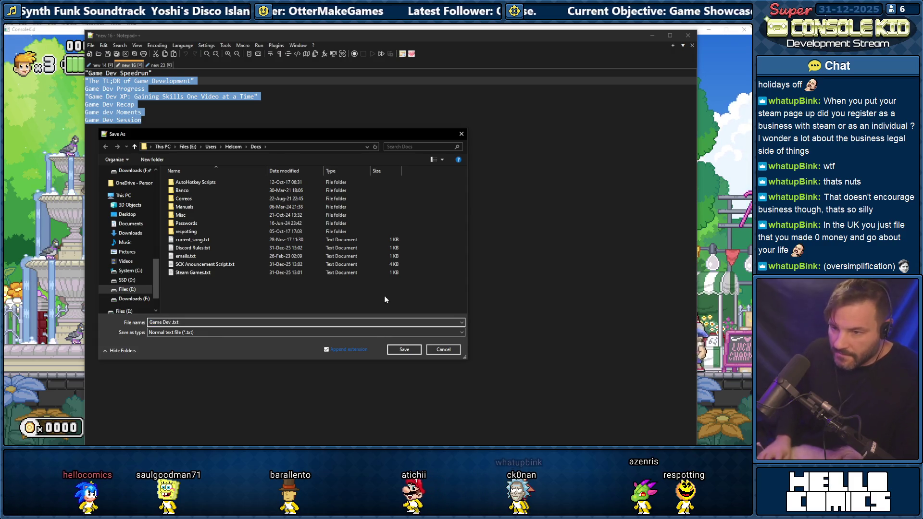
pyautogui.write('est Moments ')
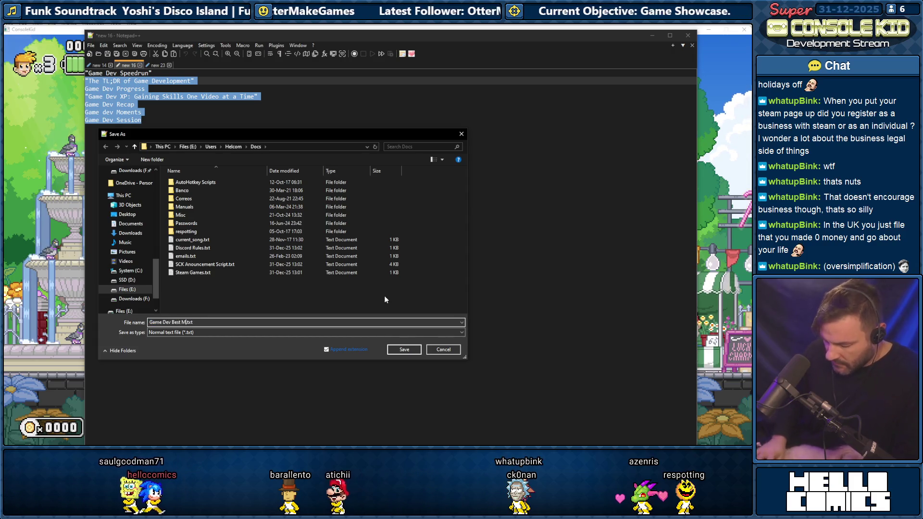
pyautogui.write('Titles')
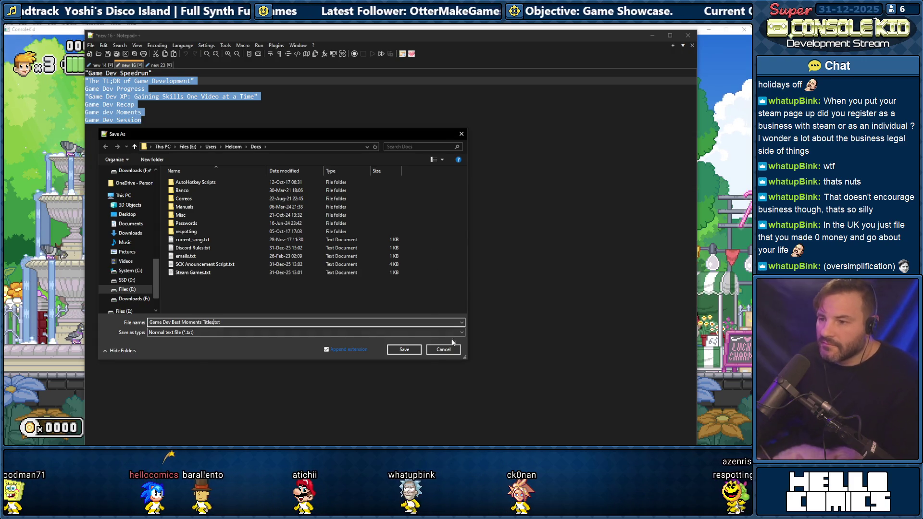
pyautogui.press('Return')
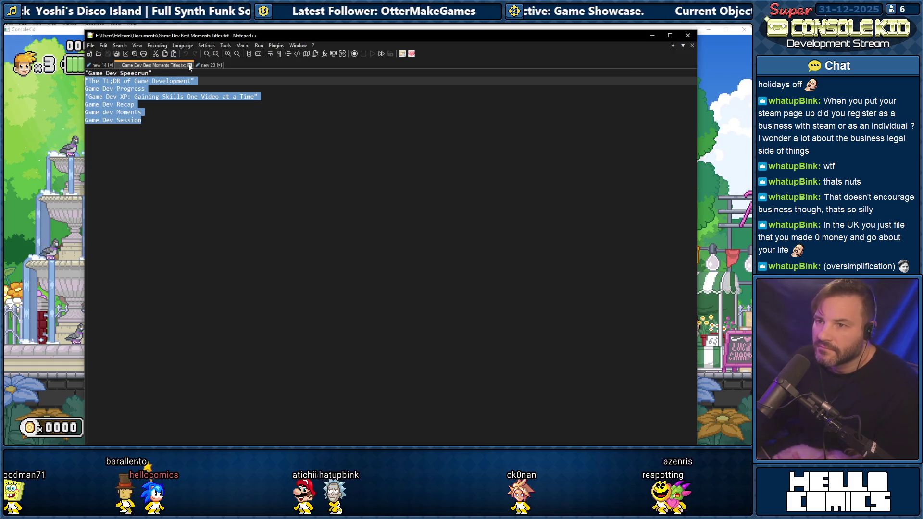
pyautogui.click(190, 66)
pyautogui.click(128, 65)
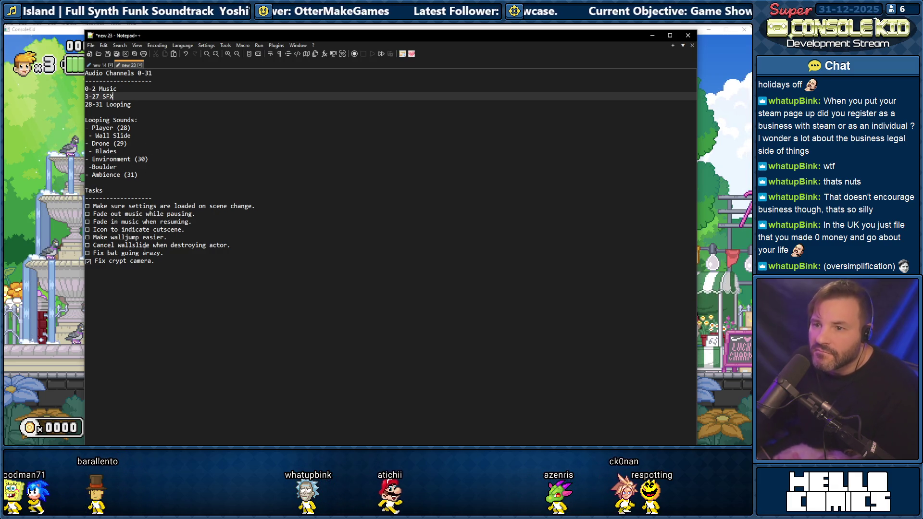
pyautogui.click(98, 66)
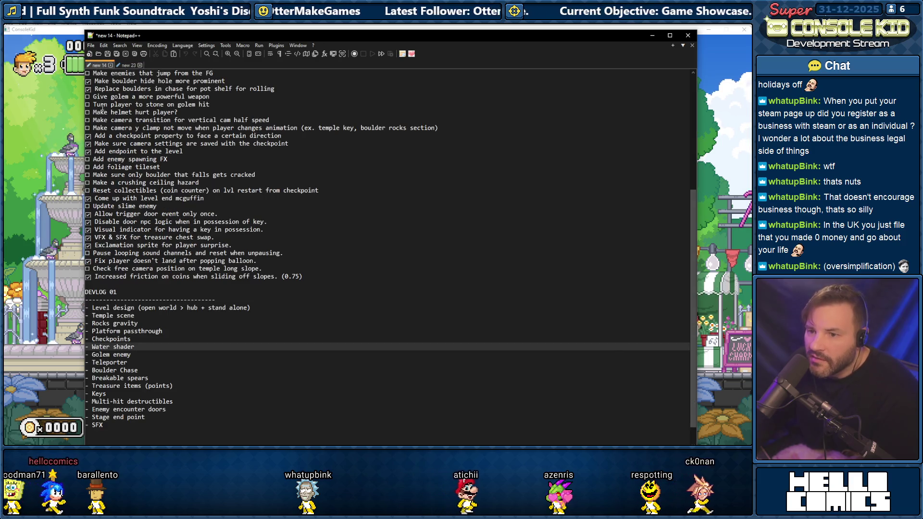
pyautogui.moveTo(142, 418)
pyautogui.mouseDown()
pyautogui.moveTo(144, 67)
pyautogui.moveTo(119, 113)
pyautogui.mouseUp()
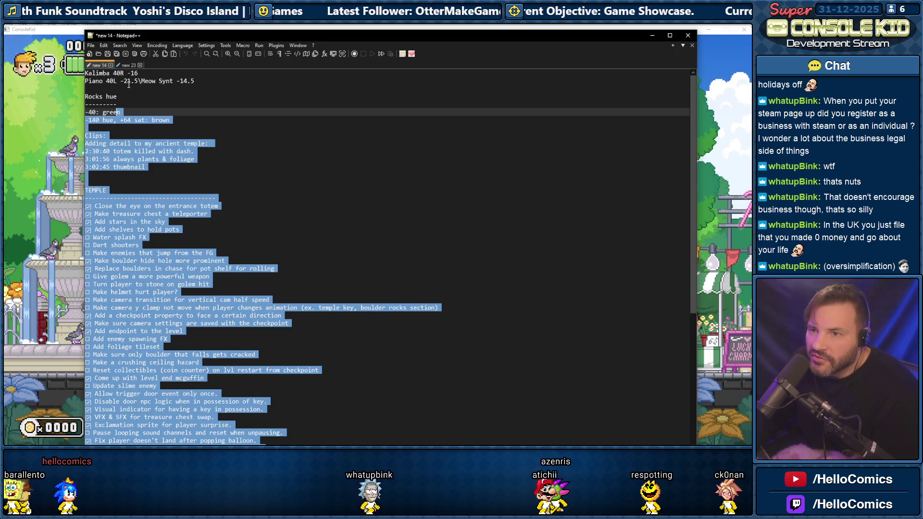
pyautogui.click(129, 85)
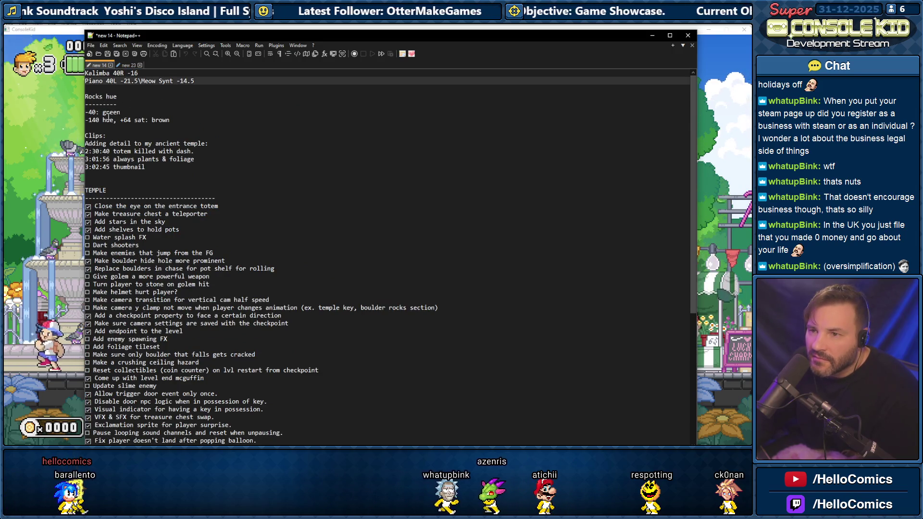
pyautogui.click(108, 120)
pyautogui.click(115, 167)
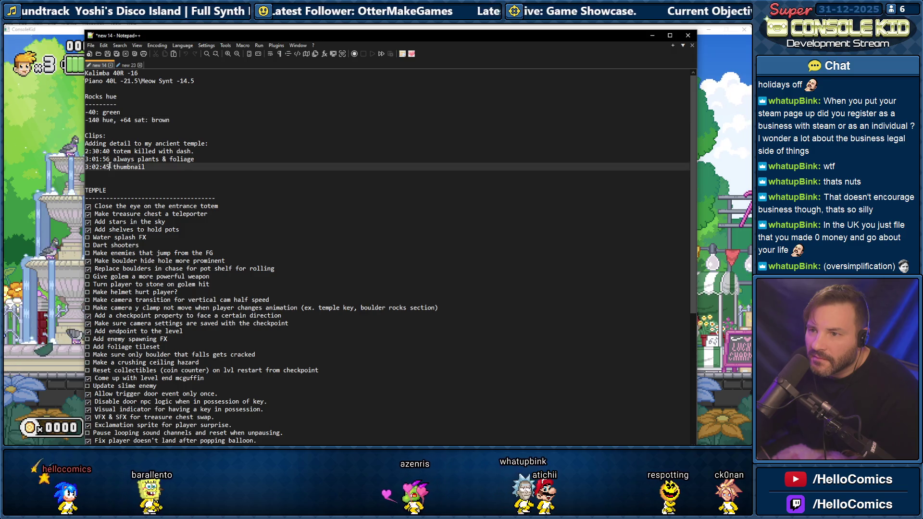
pyautogui.click(116, 206)
pyautogui.scroll(-9, 142, 195)
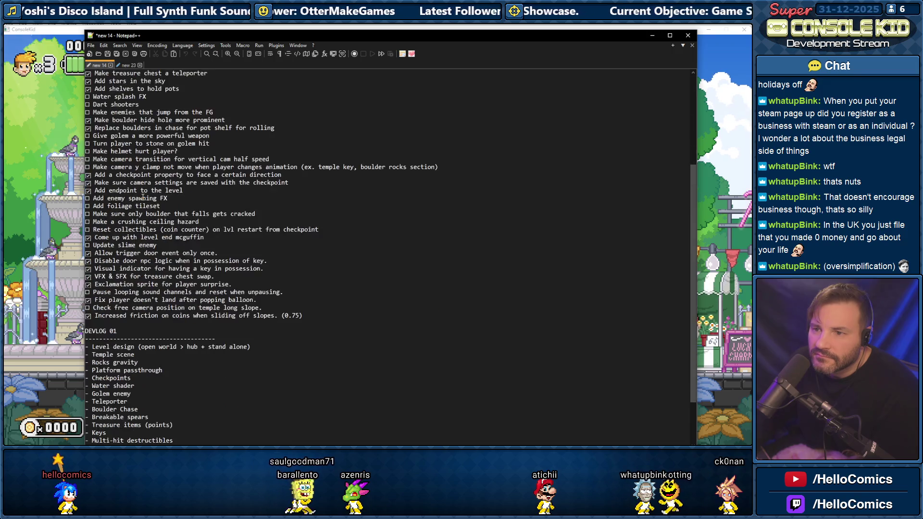
pyautogui.scroll(8, 137, 206)
pyautogui.scroll(-8, 137, 204)
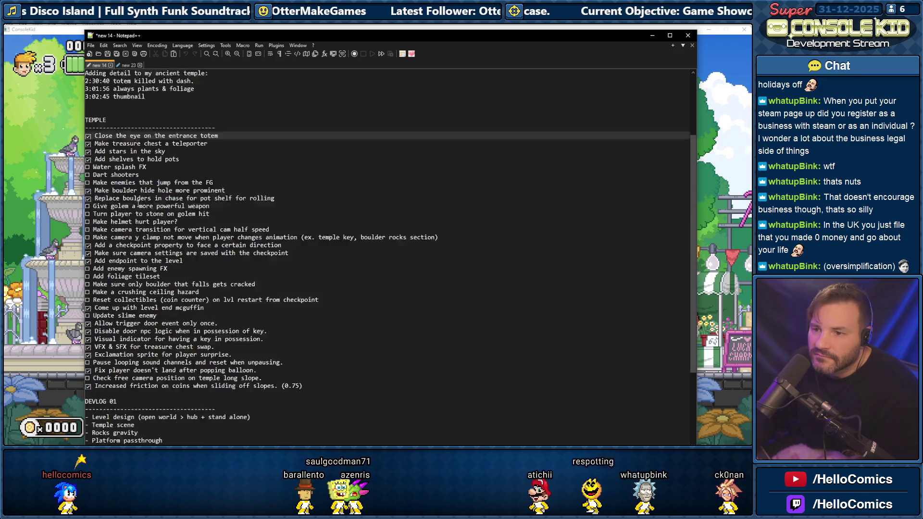
pyautogui.scroll(3, 138, 204)
pyautogui.scroll(6, 138, 204)
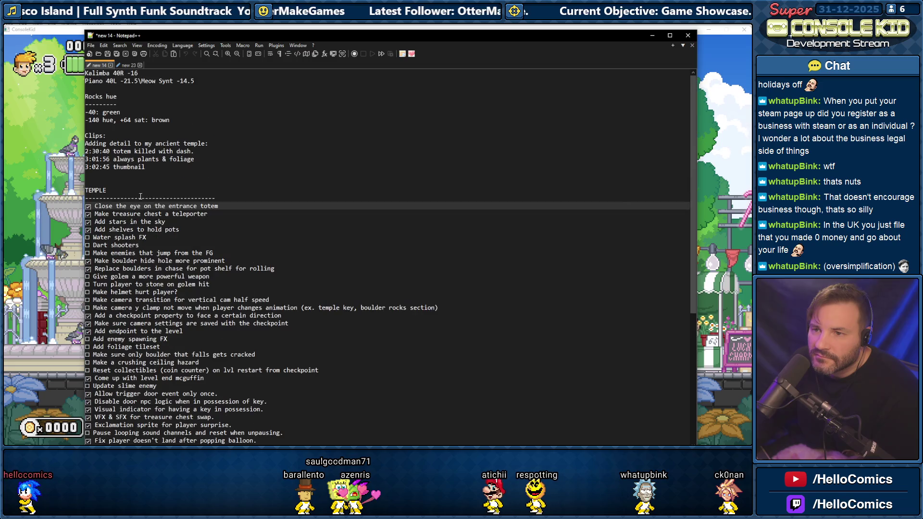
pyautogui.click(128, 65)
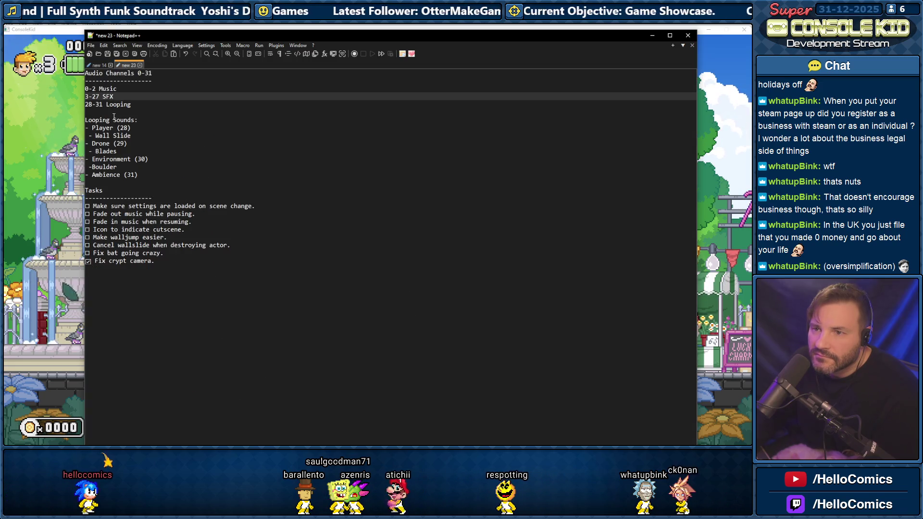
pyautogui.moveTo(140, 175); pyautogui.dragTo(85, 73)
pyautogui.hotkey('ctrl', 'c')
pyautogui.rightClick(100, 96)
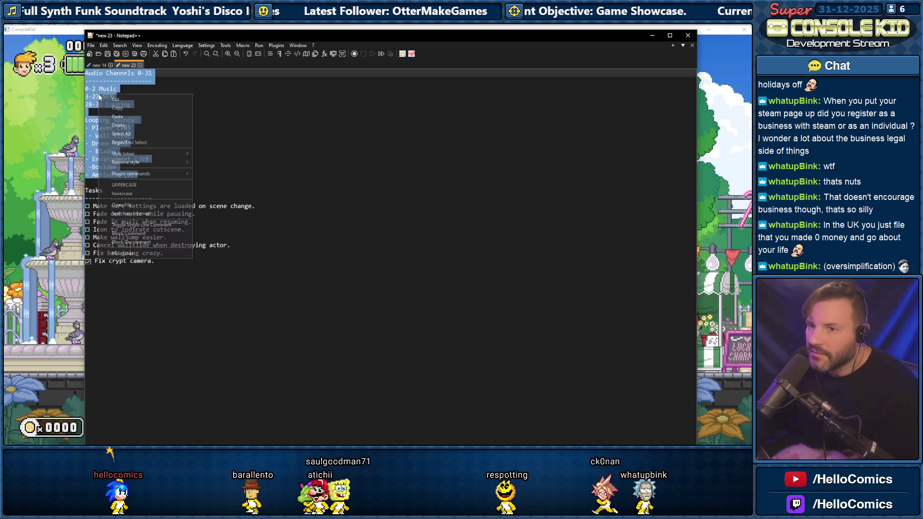
pyautogui.click(115, 100)
pyautogui.click(99, 65)
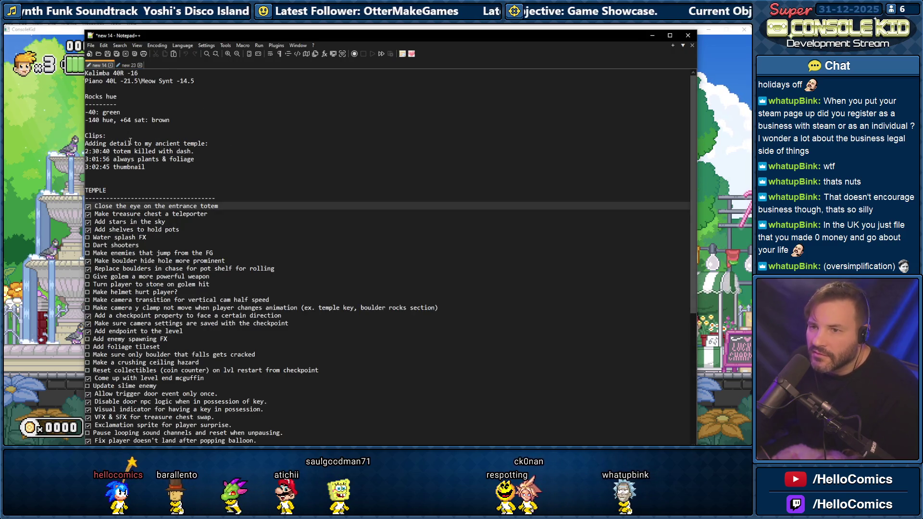
pyautogui.click(180, 170)
pyautogui.press('Return')
pyautogui.press('Return')
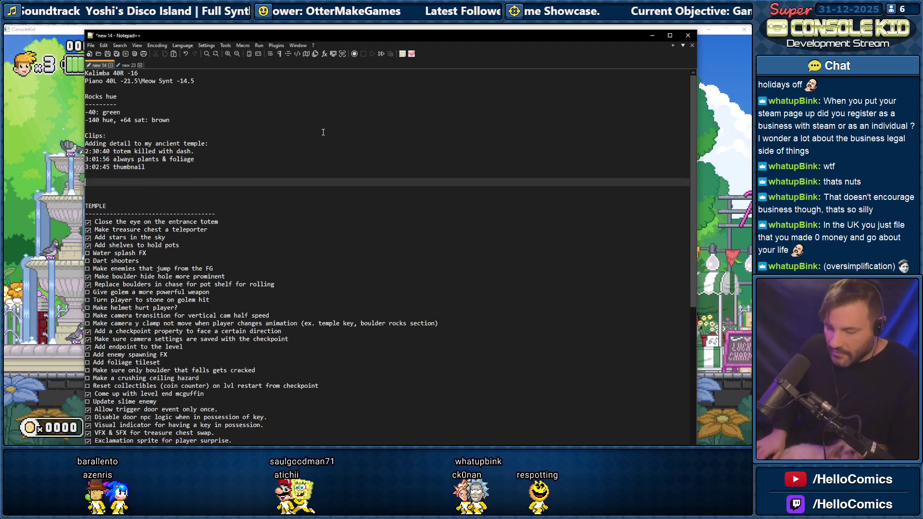
pyautogui.hotkey('ctrl', 'v')
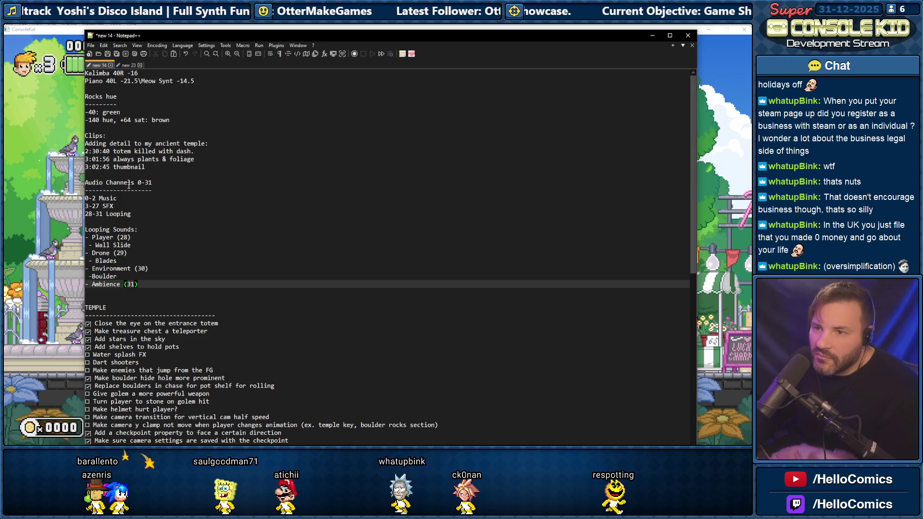
pyautogui.scroll(-9, 97, 133)
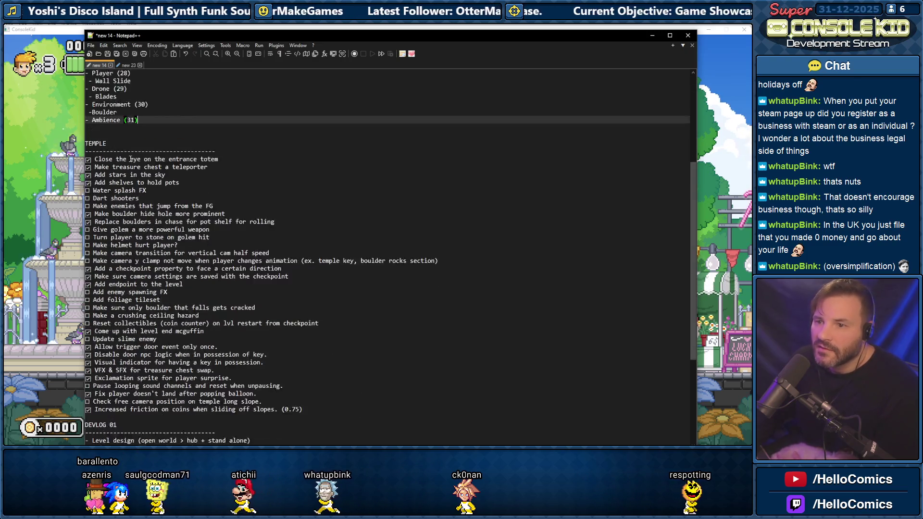
pyautogui.scroll(-5, 134, 351)
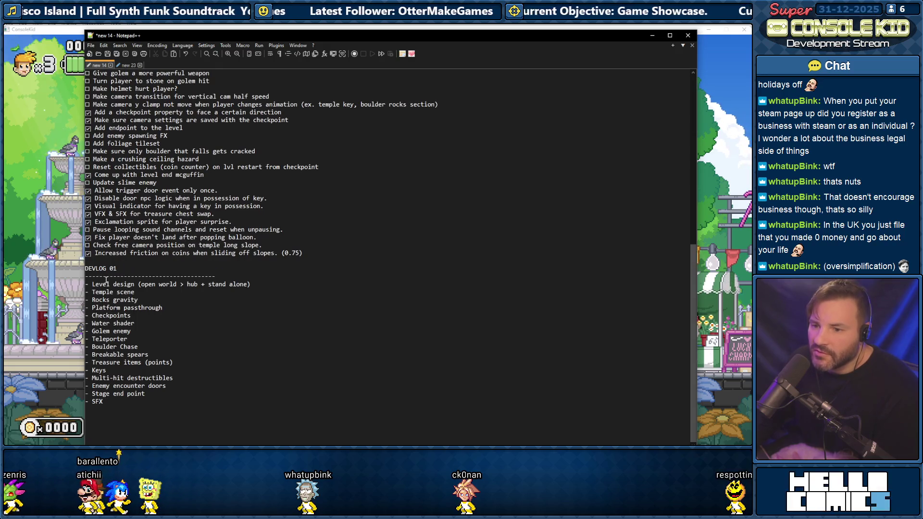
# Copy the Tasks list from new 23 and paste it below the TEMPLE checklist in new 14
pyautogui.click(128, 65)
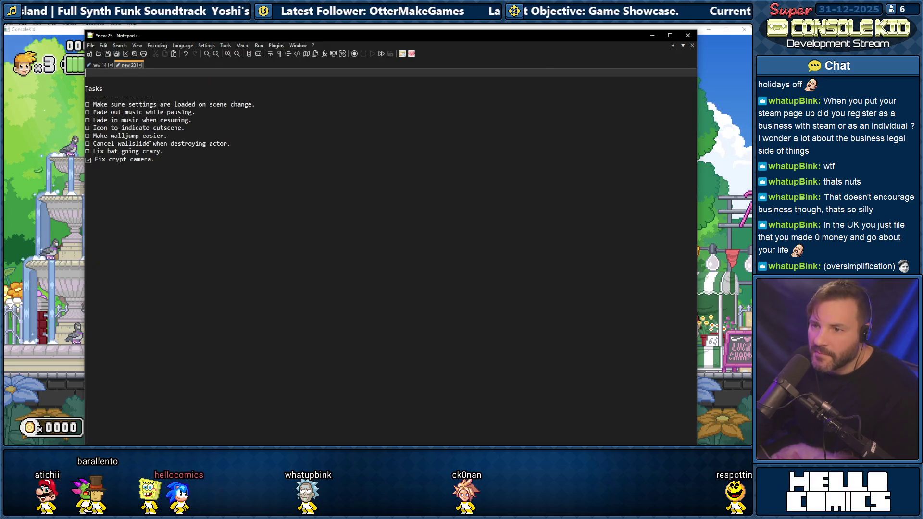
pyautogui.moveTo(163, 159); pyautogui.dragTo(76, 89)
pyautogui.rightClick(102, 111)
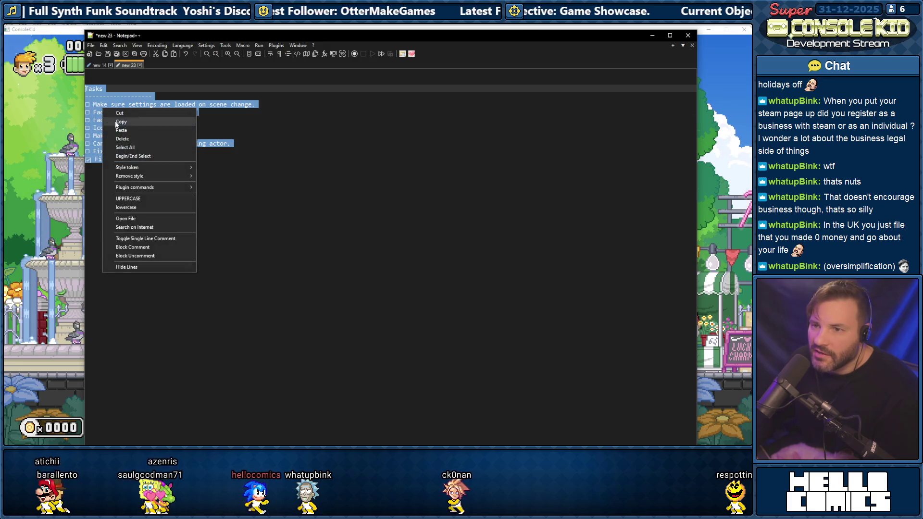
pyautogui.click(116, 126)
pyautogui.click(100, 65)
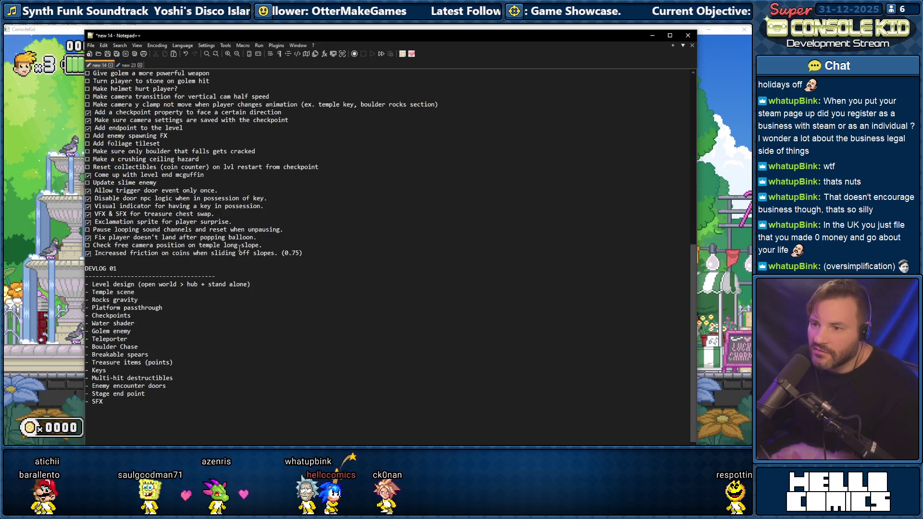
pyautogui.click(322, 254)
pyautogui.press('Return')
pyautogui.press('Return')
pyautogui.hotkey('ctrl', 'v')
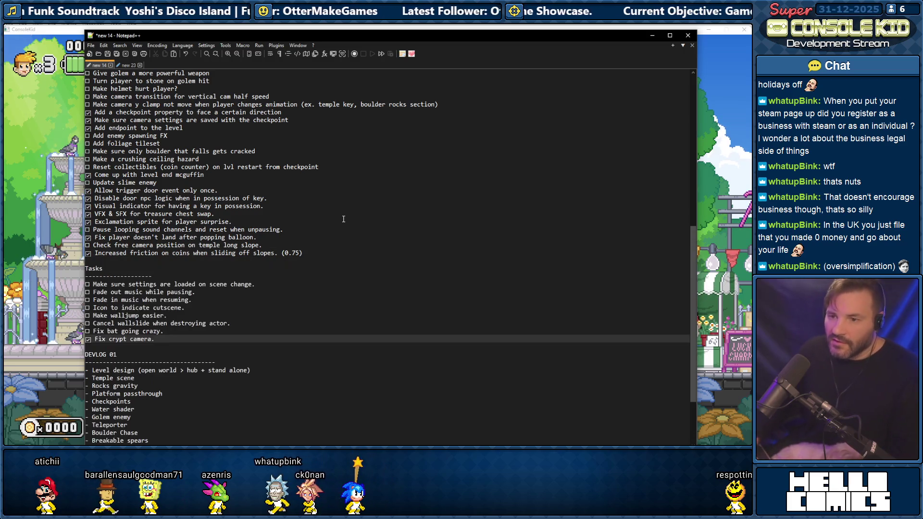
pyautogui.click(326, 325)
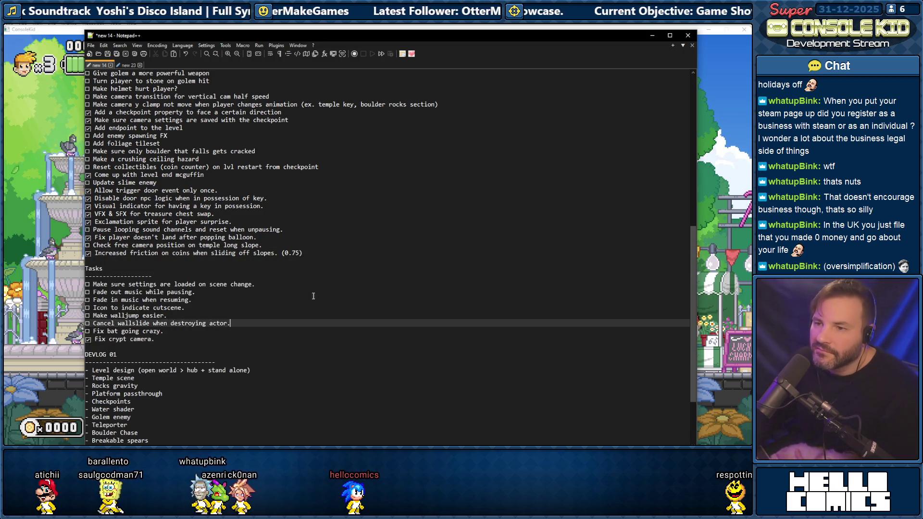
pyautogui.scroll(4, 326, 325)
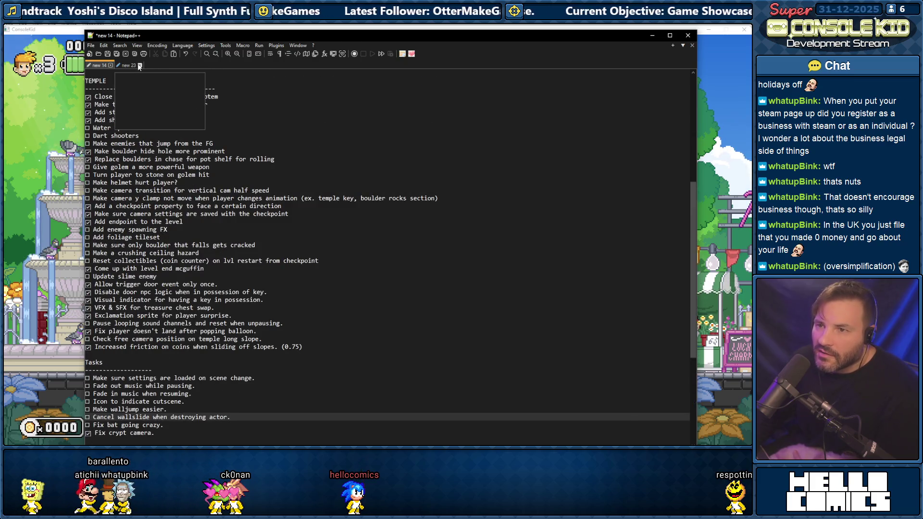
# Close new 23 without saving and begin saving new 14 under a new name
pyautogui.click(139, 66)
pyautogui.click(381, 270)
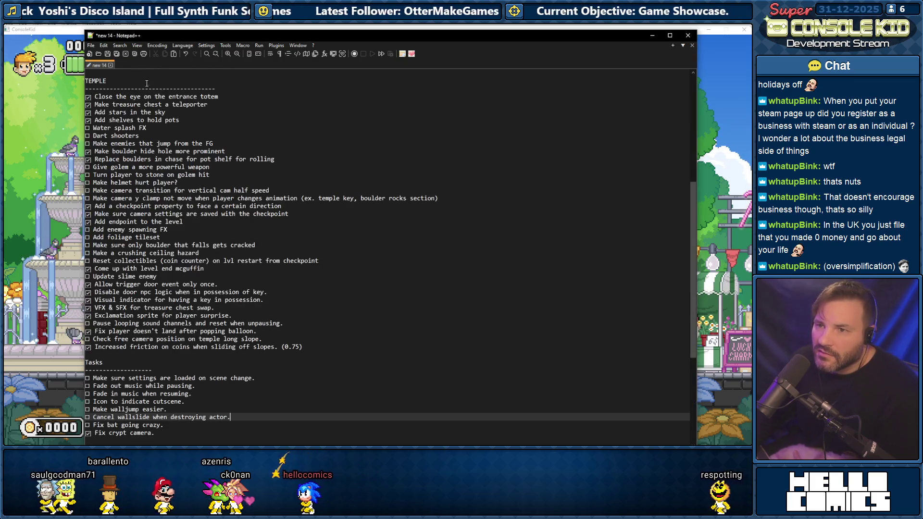
pyautogui.click(90, 46)
pyautogui.click(117, 112)
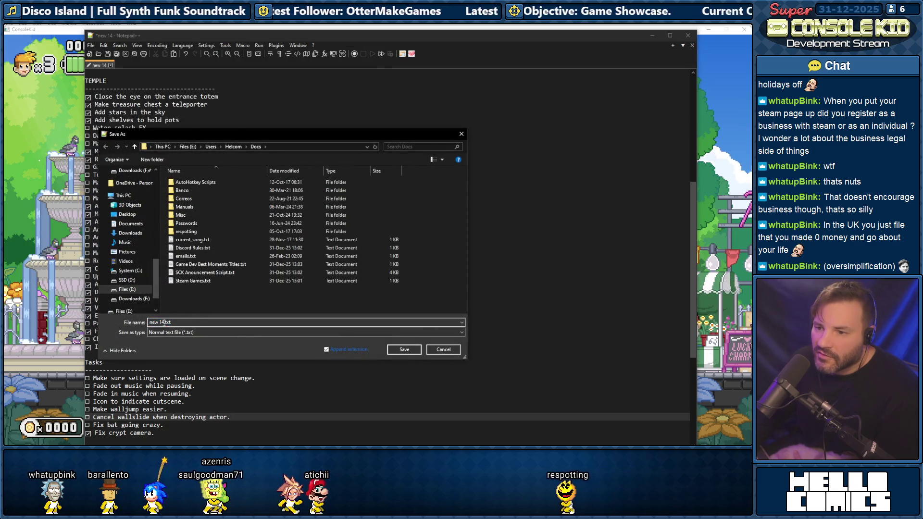
# Name the merged notes Tasks Current.txt and save them
pyautogui.write('Cu')
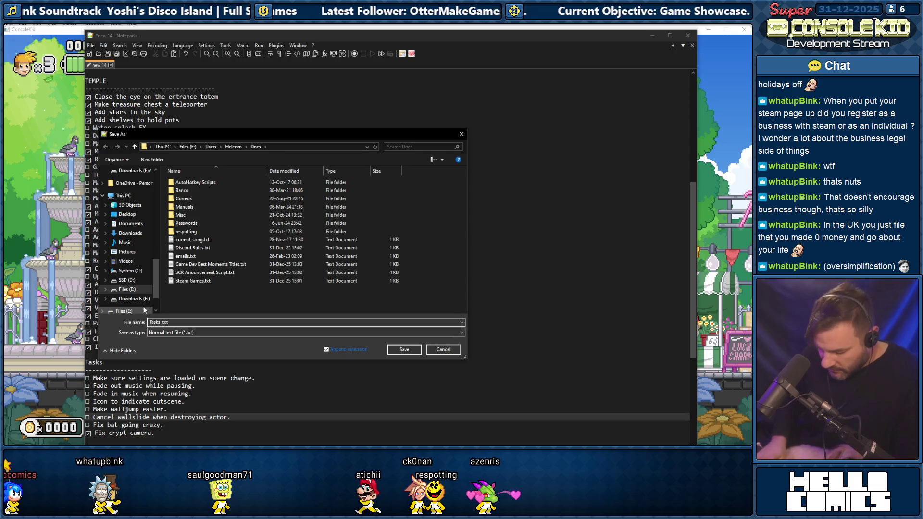
pyautogui.write('rrent')
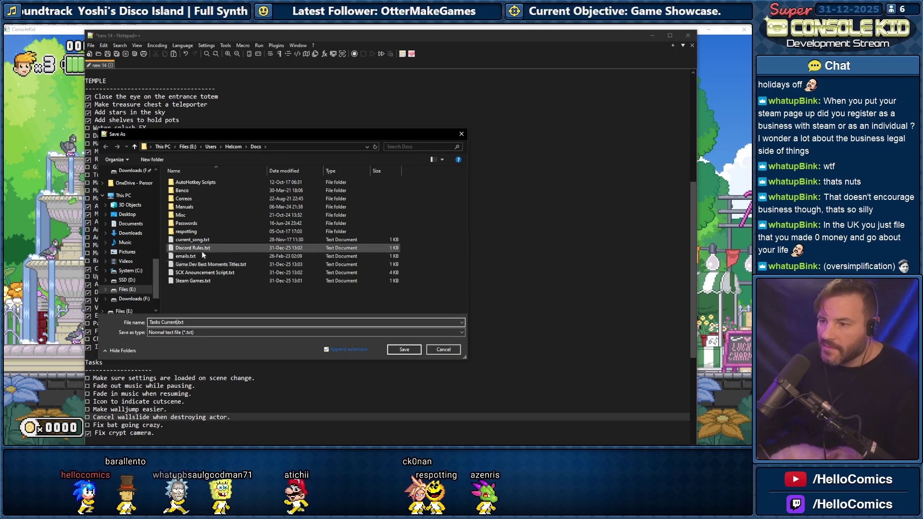
pyautogui.click(403, 349)
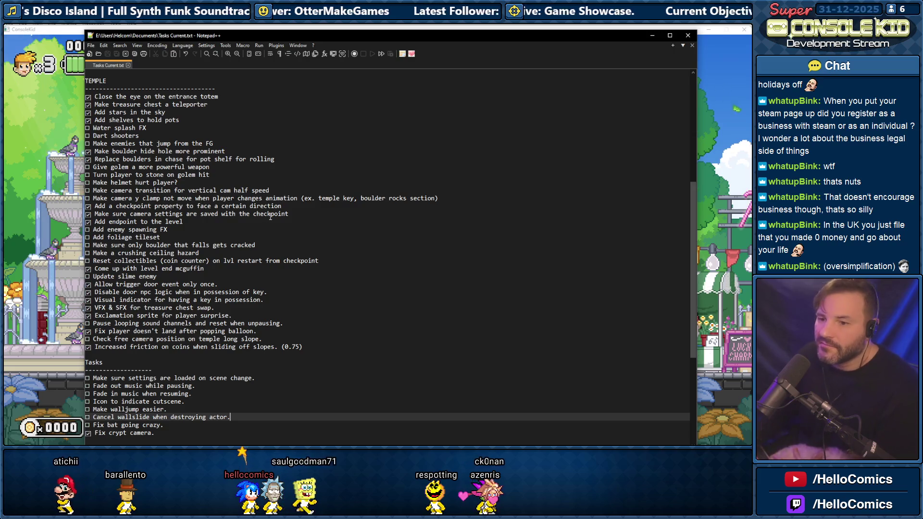
# Scroll the task notes, highlight the free camera temple slope task, and return to ConsoleKid
pyautogui.scroll(-8, 218, 271)
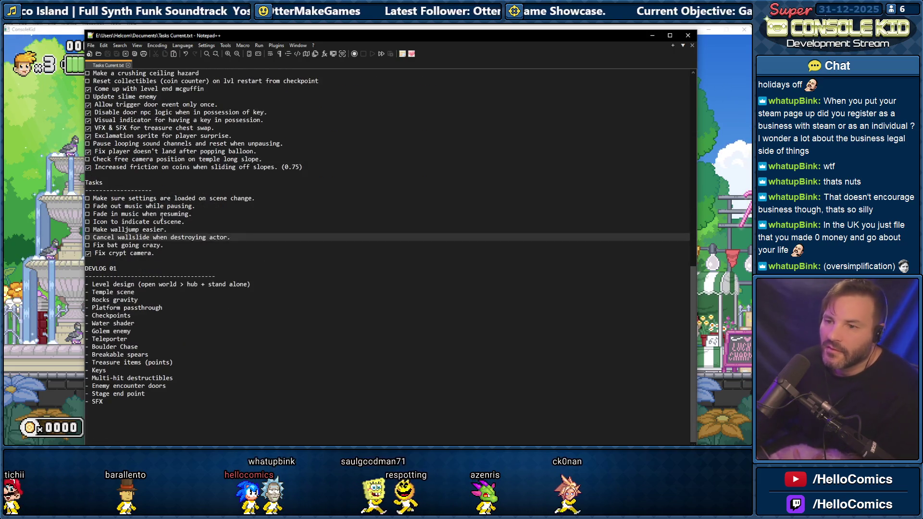
pyautogui.click(144, 167)
pyautogui.moveTo(94, 159); pyautogui.dragTo(200, 159)
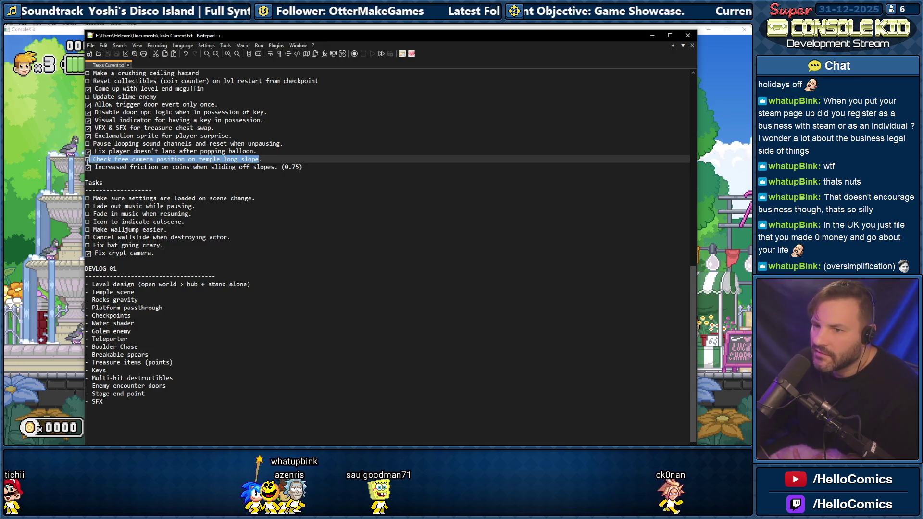
pyautogui.scroll(5, 143, 158)
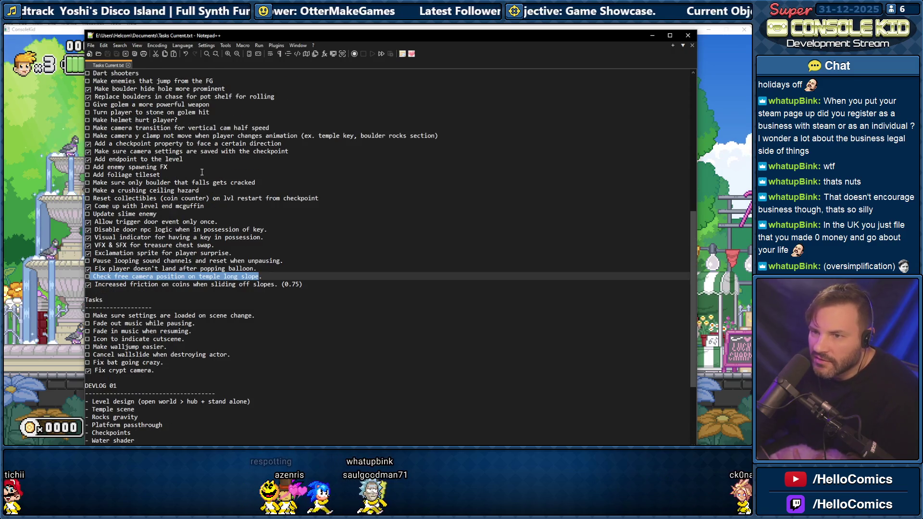
pyautogui.scroll(2, 202, 172)
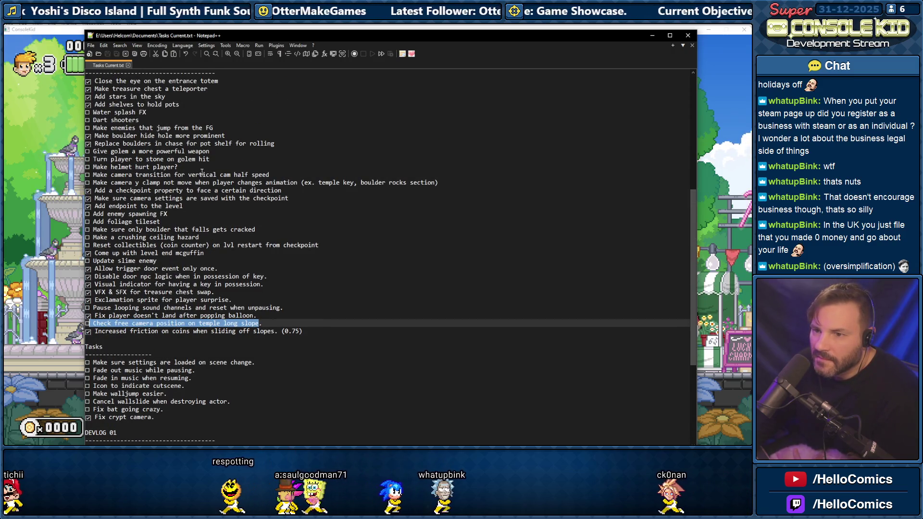
pyautogui.scroll(-7, 201, 173)
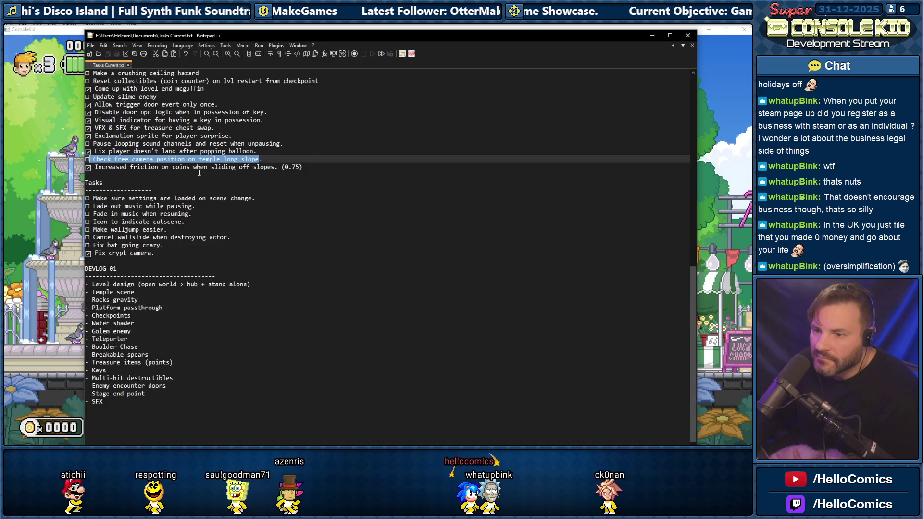
pyautogui.hotkey('alt', 'Tab')
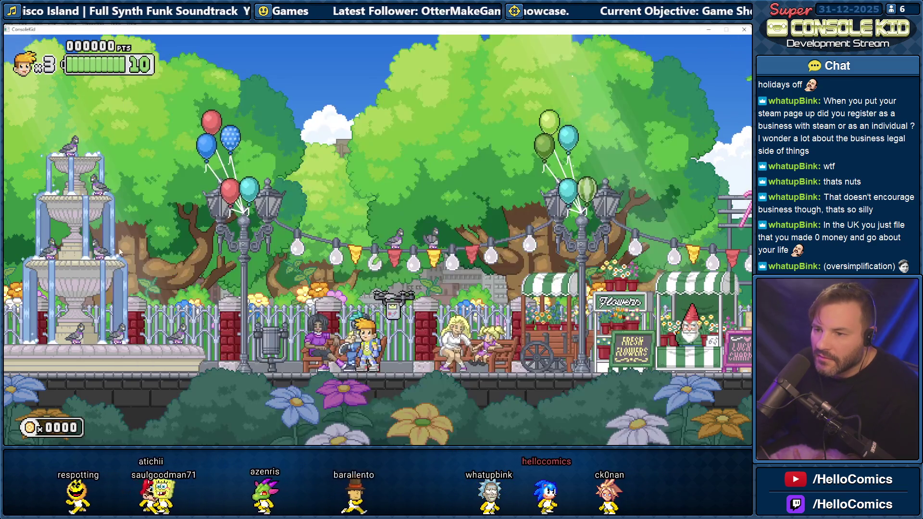
# Run the player left from the park past the shops and garage to the beach
pyautogui.press('Left')
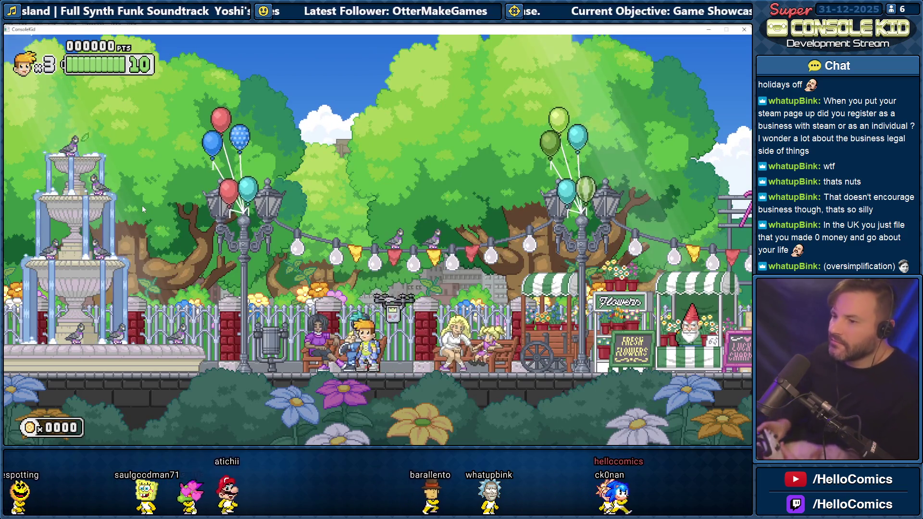
pyautogui.press('Left')
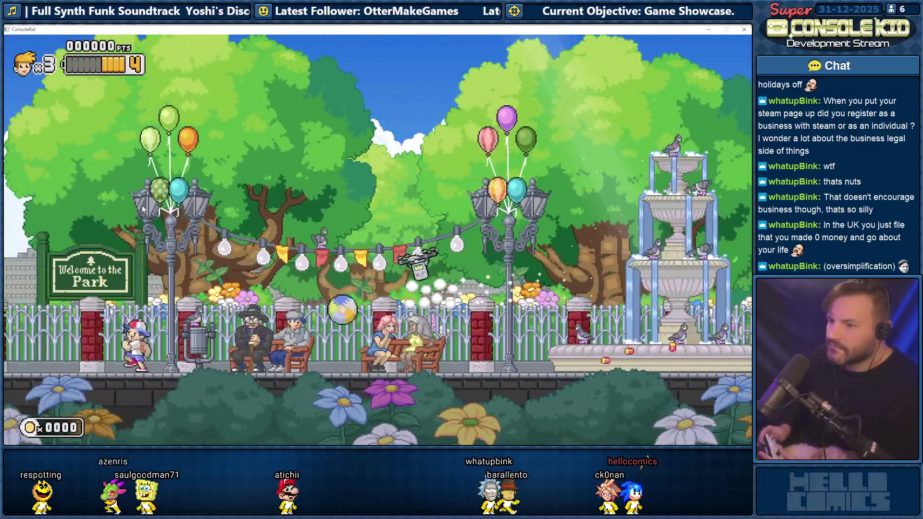
pyautogui.press('Left')
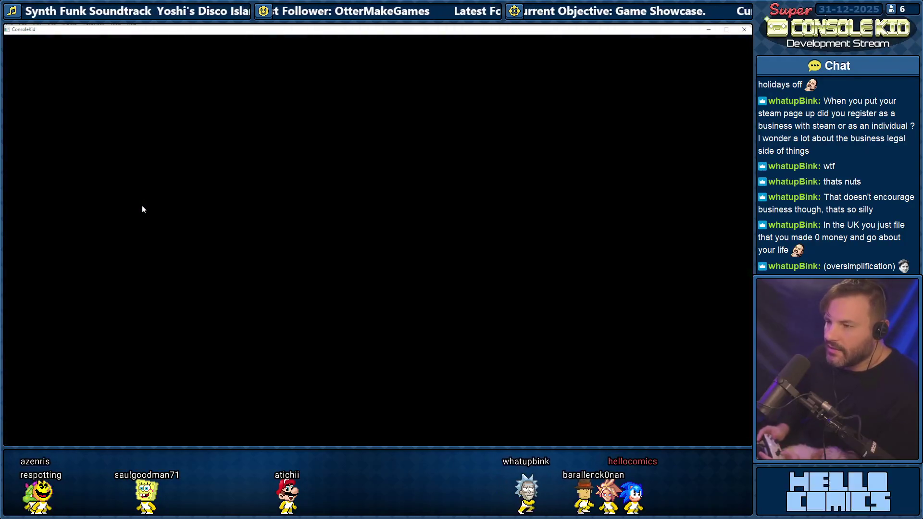
pyautogui.press('Left')
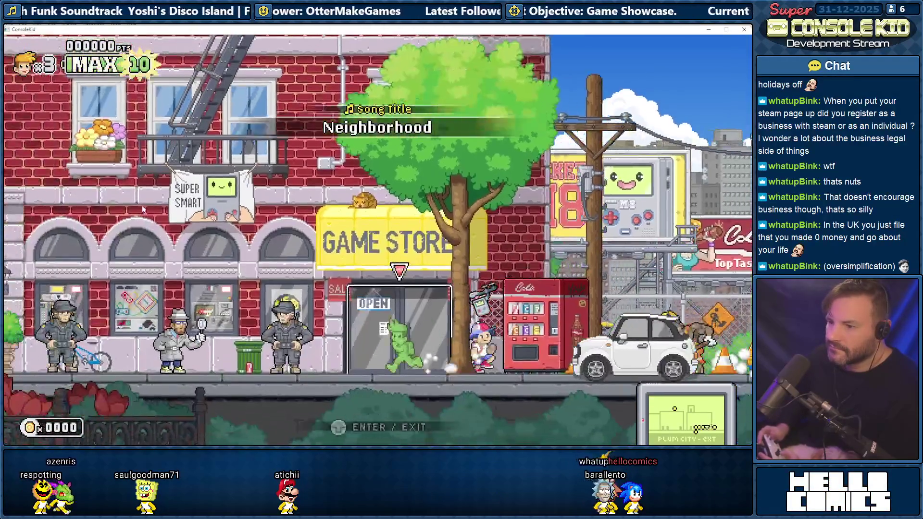
pyautogui.press('Left')
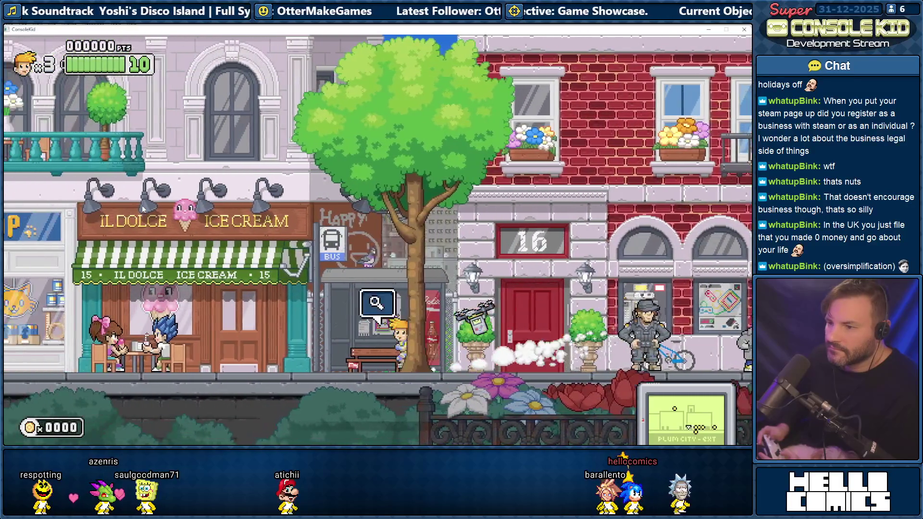
pyautogui.press('Left')
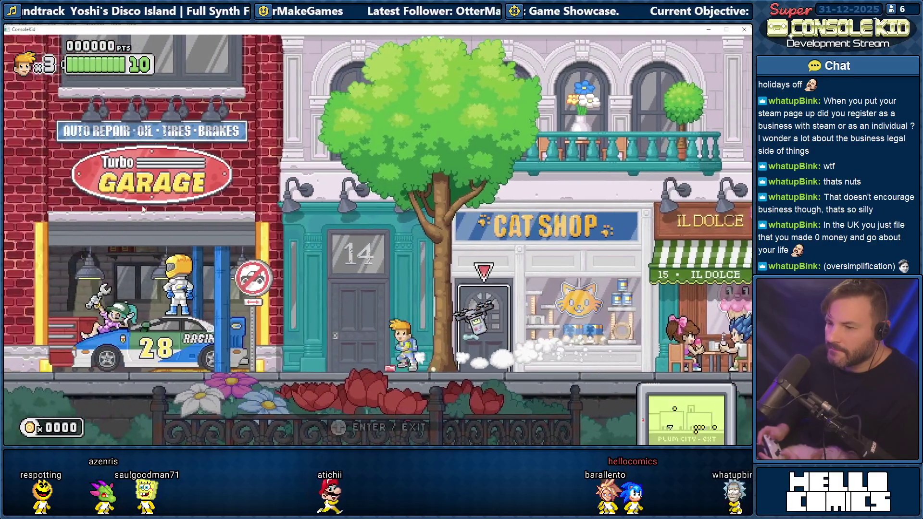
pyautogui.press('Left')
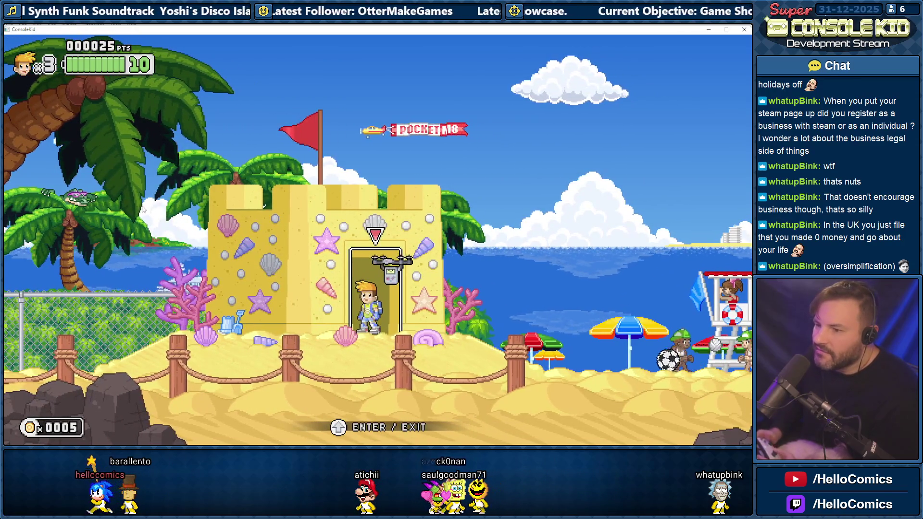
# Enter the sand-castle door, swim through the underwater cave, and jet back out
pyautogui.press('Up')
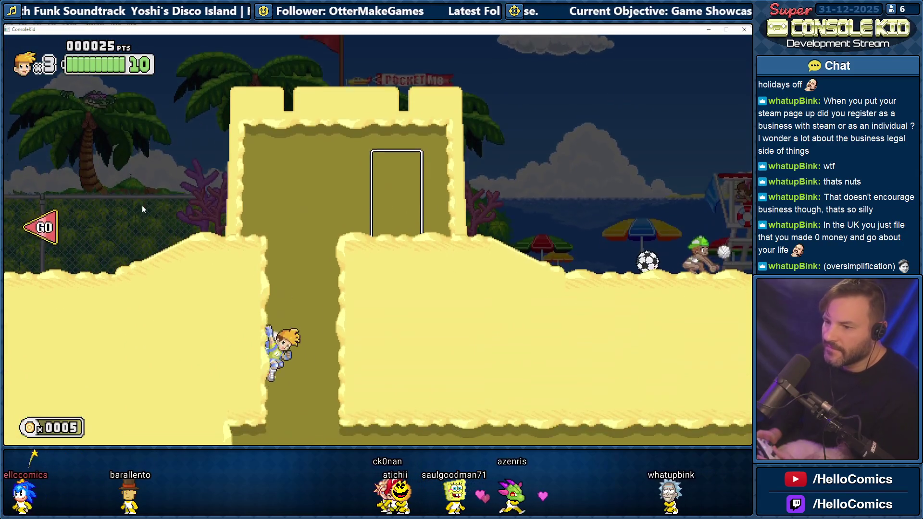
pyautogui.press('Right')
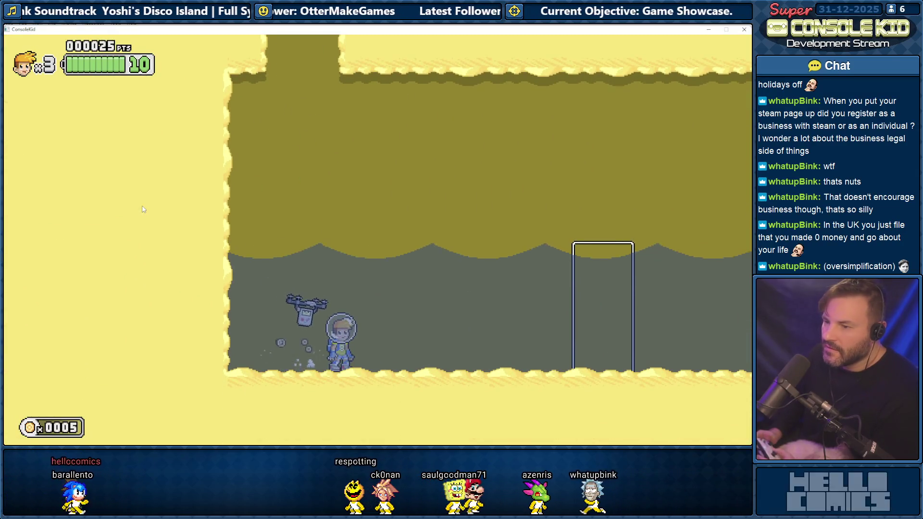
pyautogui.press('space')
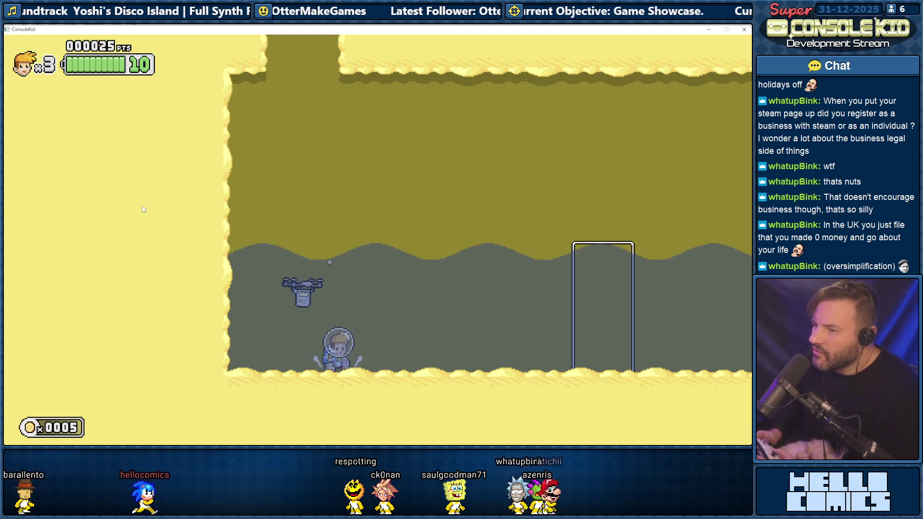
pyautogui.press('Right')
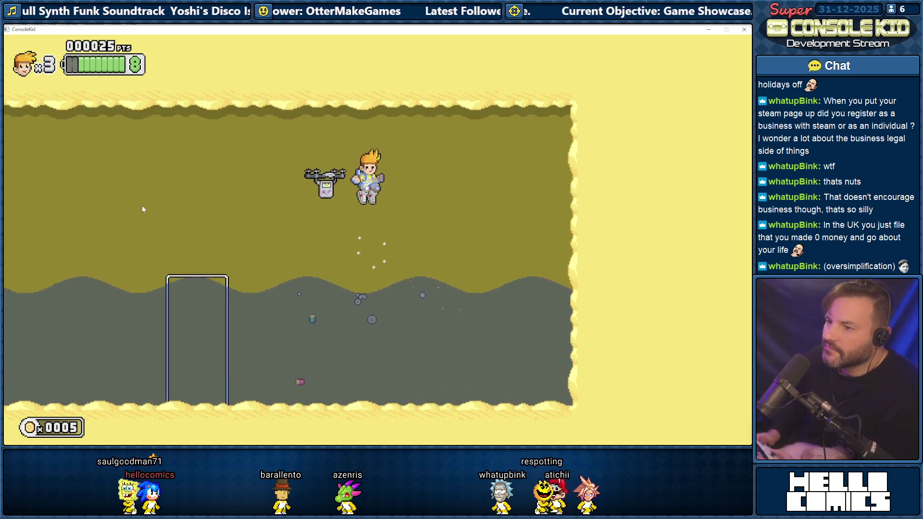
pyautogui.press('Left')
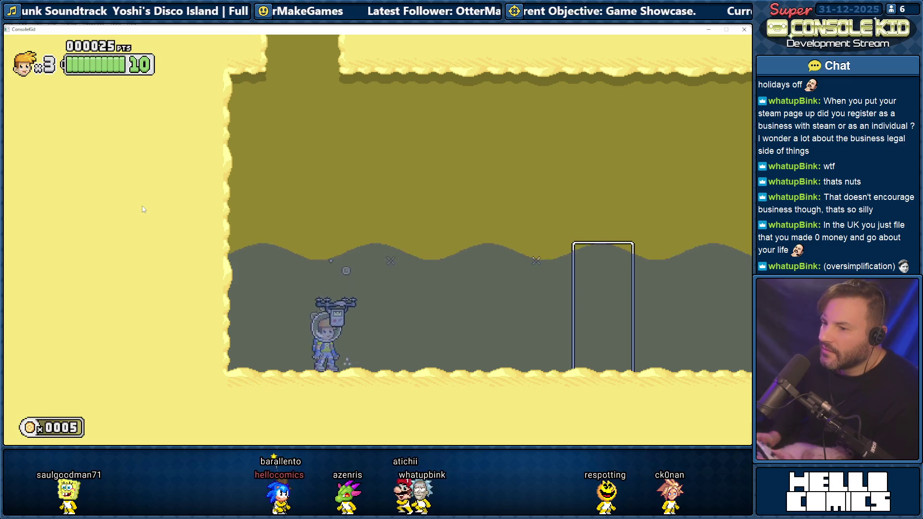
pyautogui.press('Up')
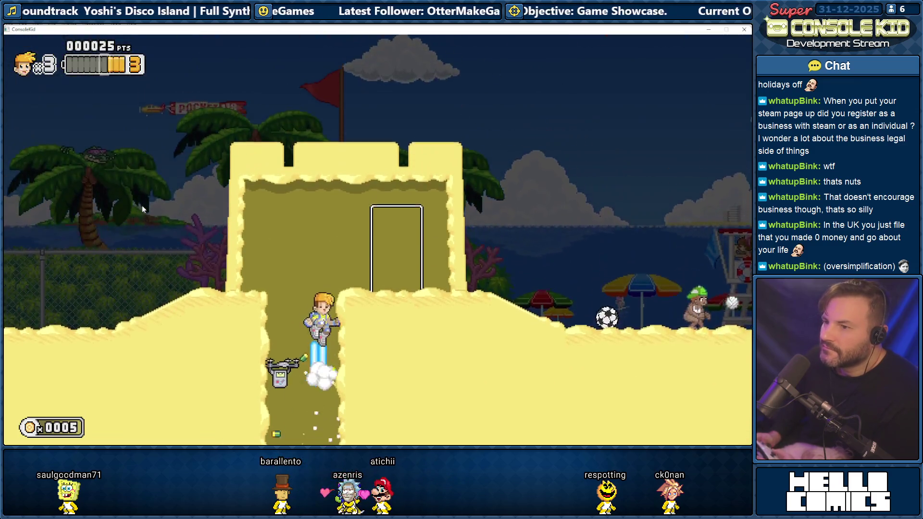
pyautogui.press('Up')
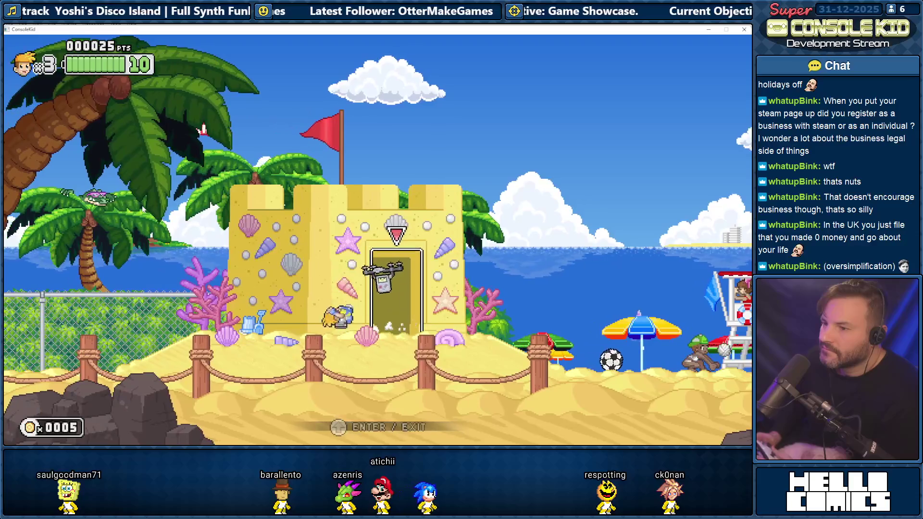
# Go in and out of the castle door, dropping into and jetting up the sand shaft
pyautogui.press('Right')
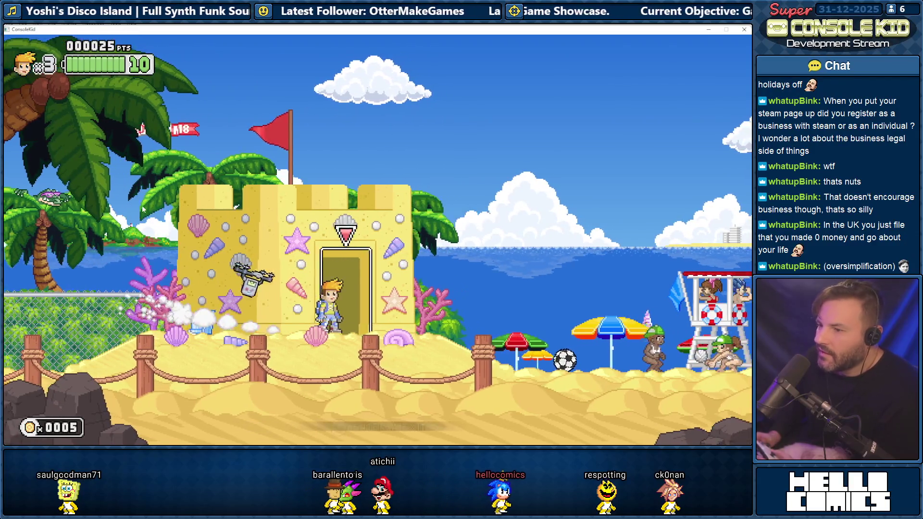
pyautogui.press('Up')
pyautogui.press('Left')
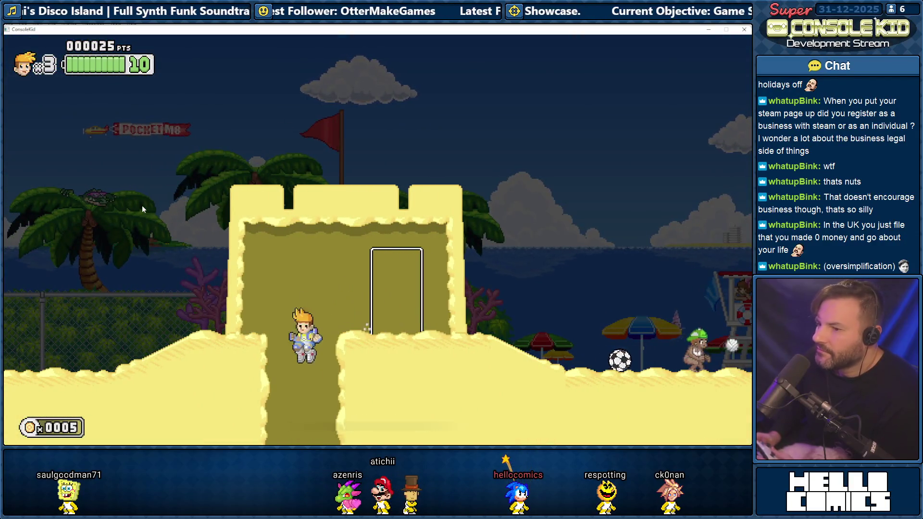
pyautogui.press('Up')
pyautogui.press('Right')
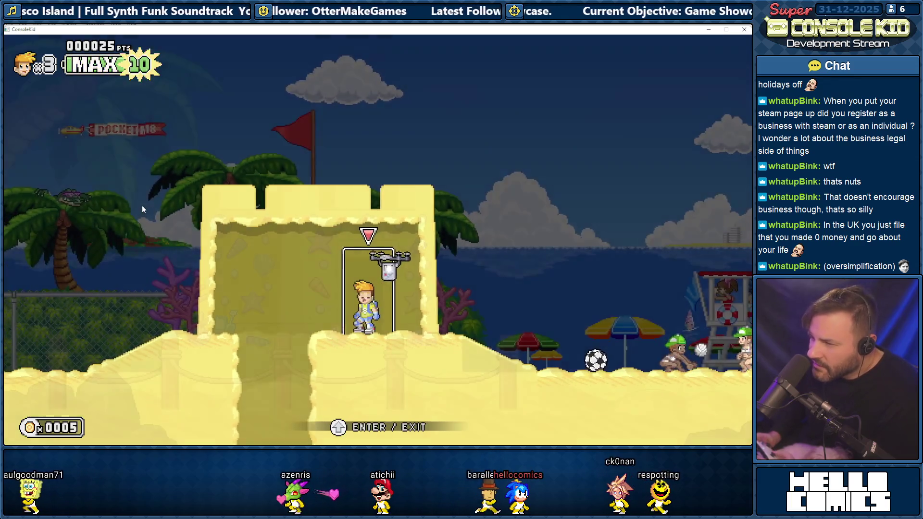
pyautogui.press('Up')
pyautogui.press('Up')
pyautogui.press('Up')
pyautogui.press('Up')
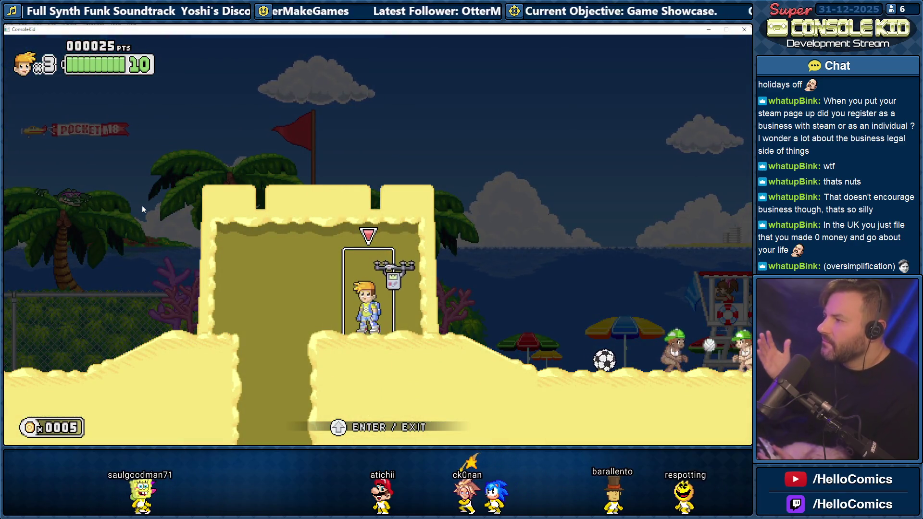
pyautogui.press('Up')
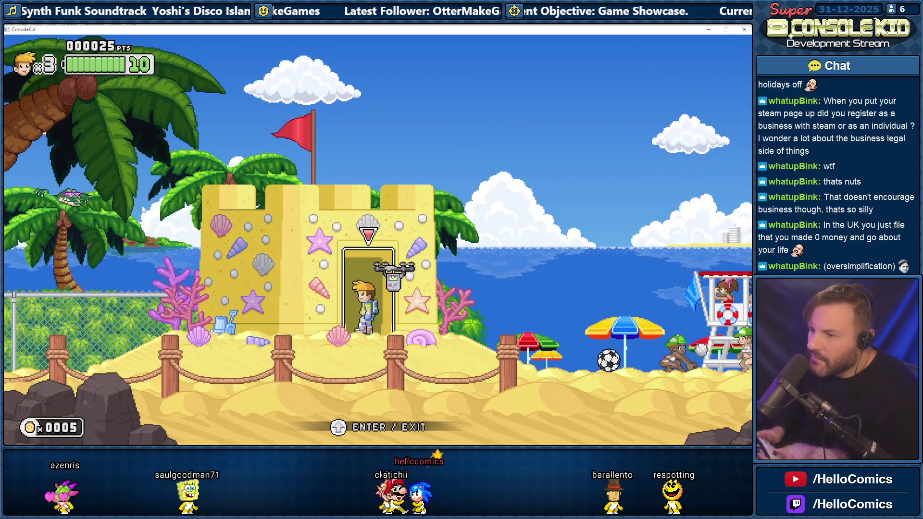
pyautogui.press('Up')
# Test jumping out of the water and swimming past the door, then close the game
pyautogui.press('Left')
pyautogui.press('Left')
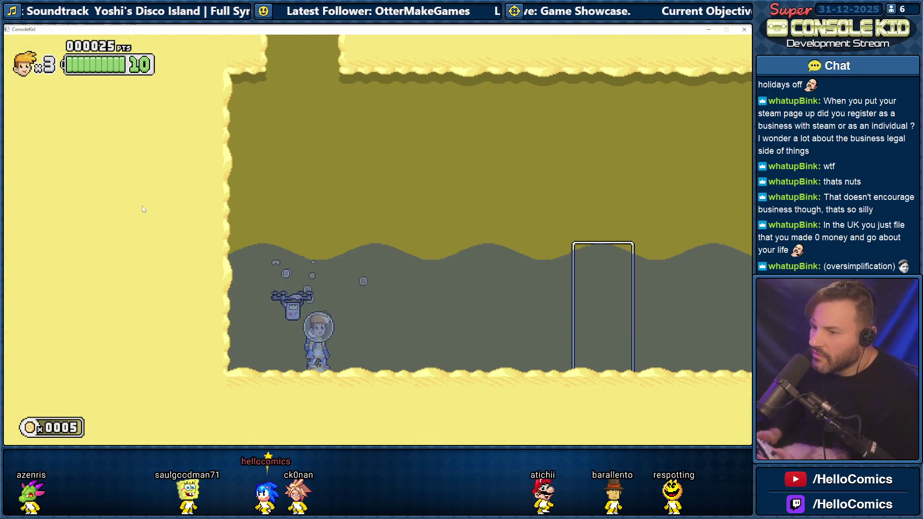
pyautogui.press('space')
pyautogui.press('Right')
pyautogui.press('space')
pyautogui.press('Right')
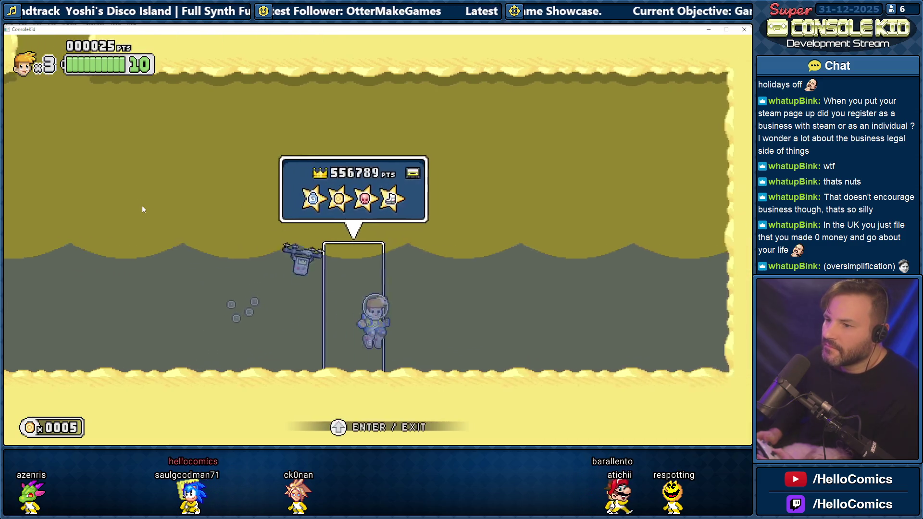
pyautogui.press('Left')
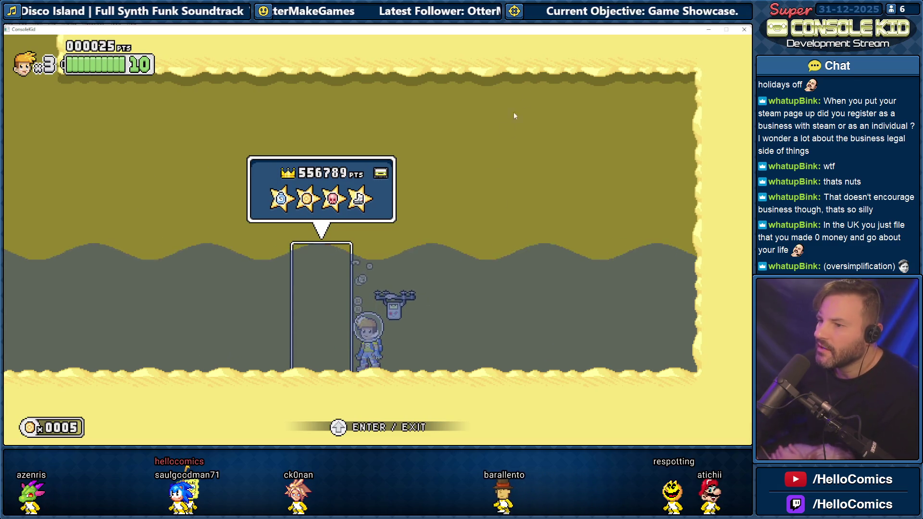
pyautogui.press('Escape')
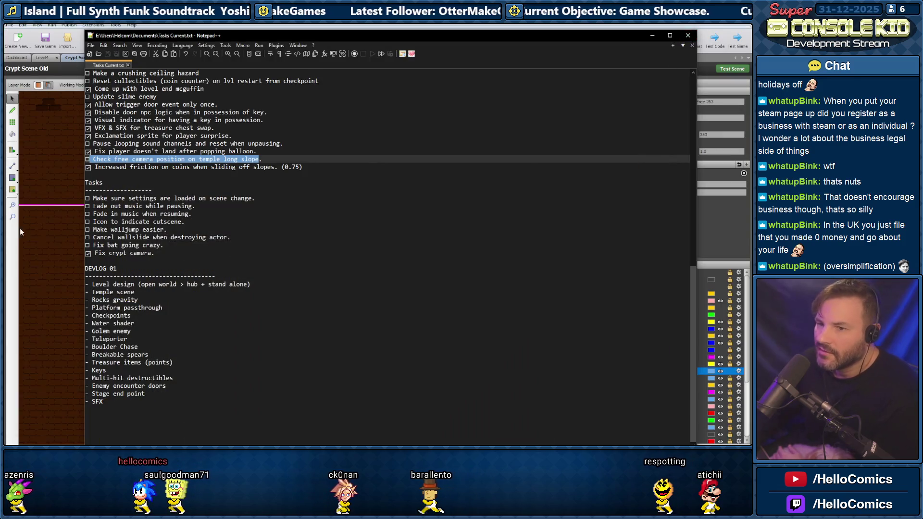
# Open the Sewer Water Green actor from Sewer Scene Actors and view its Default v2 animation
pyautogui.click(19, 229)
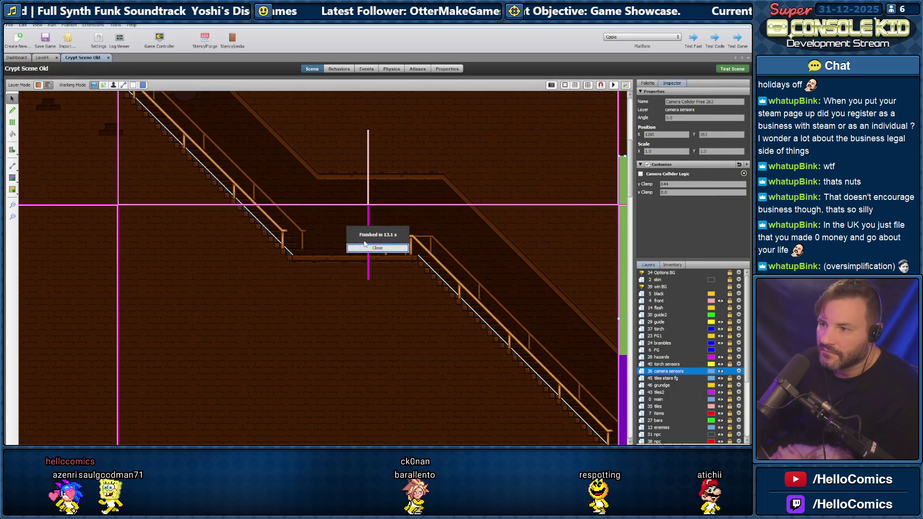
pyautogui.click(17, 57)
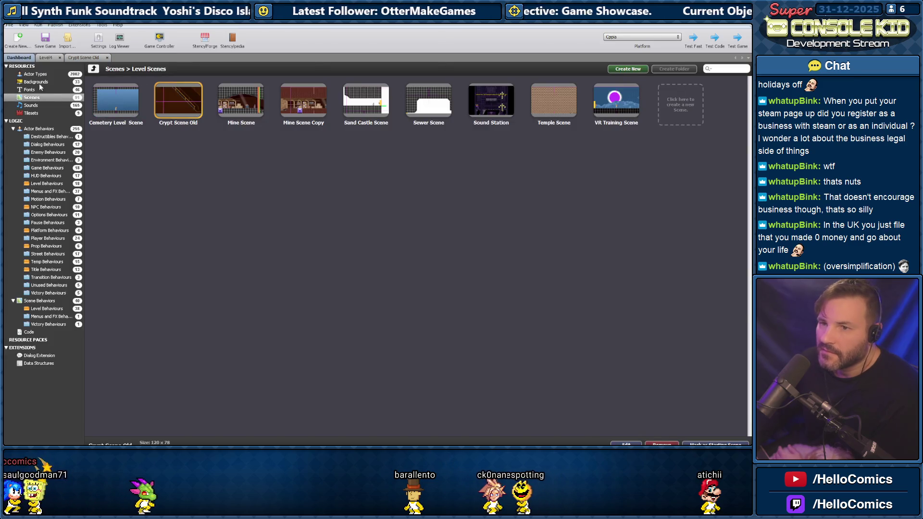
pyautogui.click(37, 74)
pyautogui.scroll(-3, 395, 287)
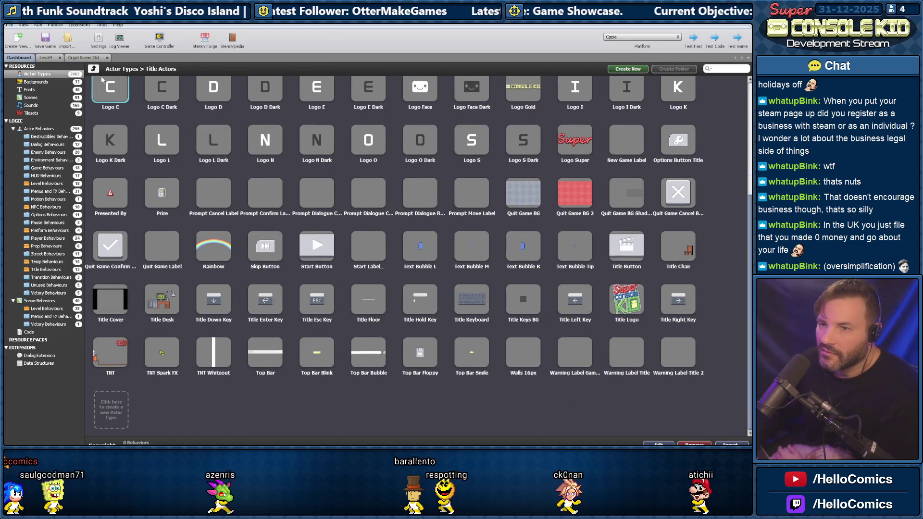
pyautogui.click(93, 69)
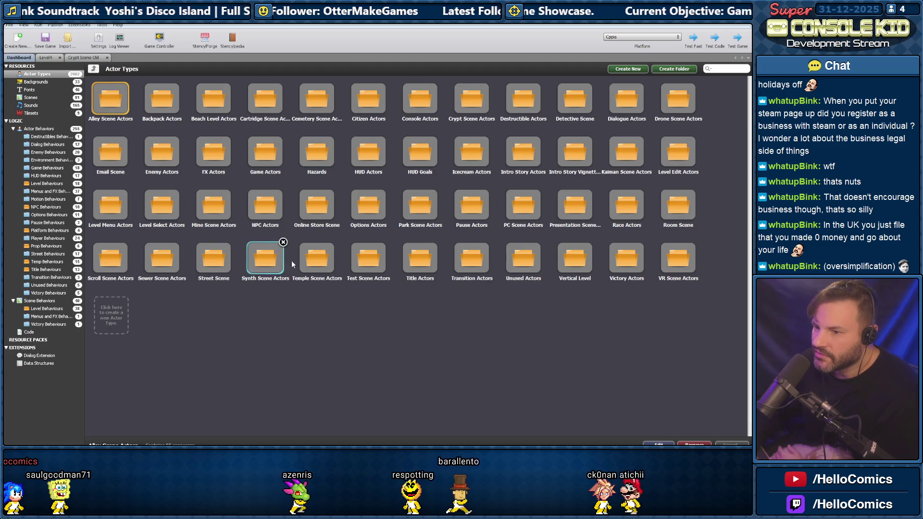
pyautogui.doubleClick(165, 252)
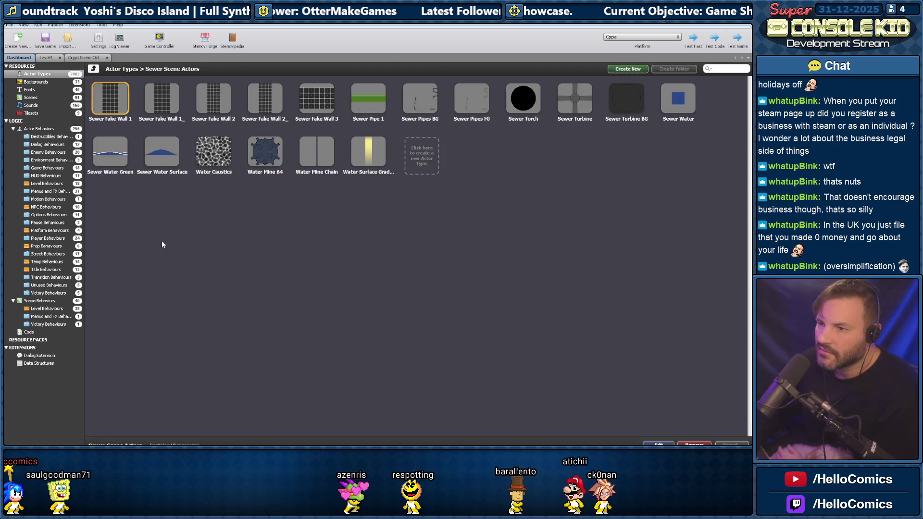
pyautogui.doubleClick(114, 154)
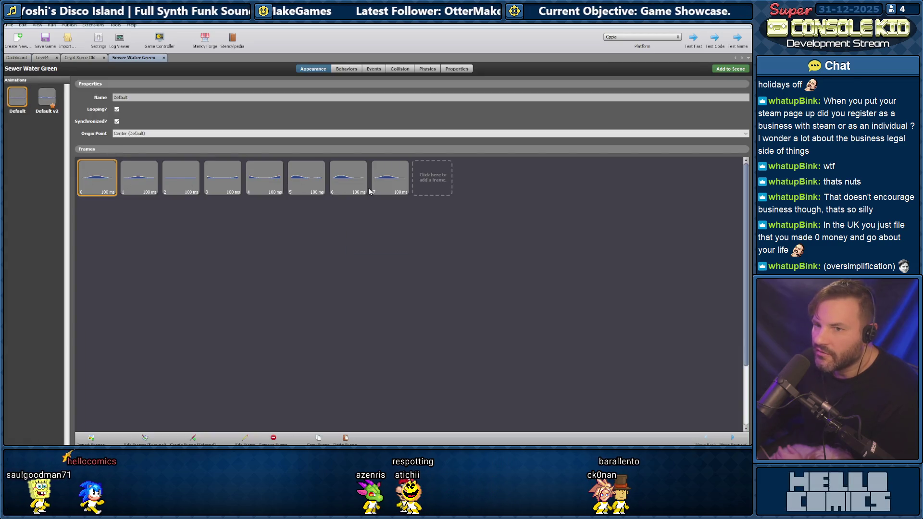
pyautogui.click(47, 97)
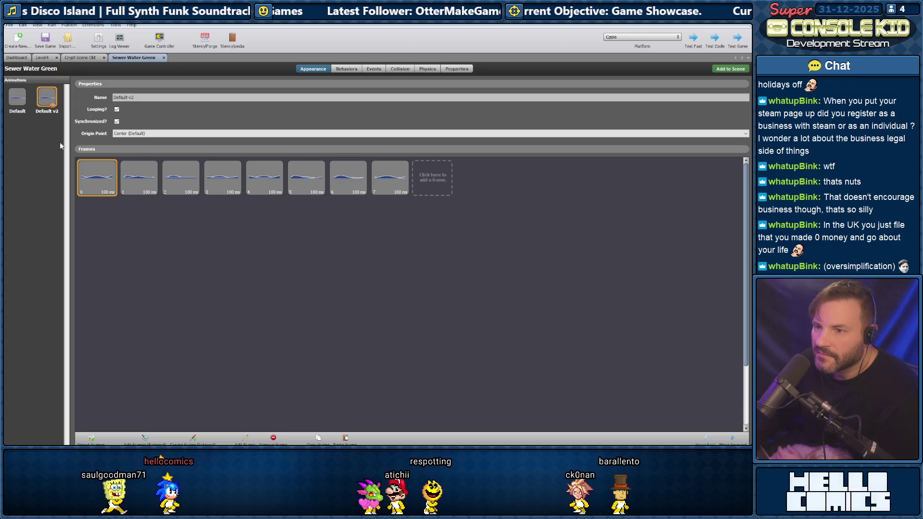
# Open Sewer Water Surface and inspect Sewer Water Green's Created event and opacity block
pyautogui.hotkey('ctrl', 'Tab')
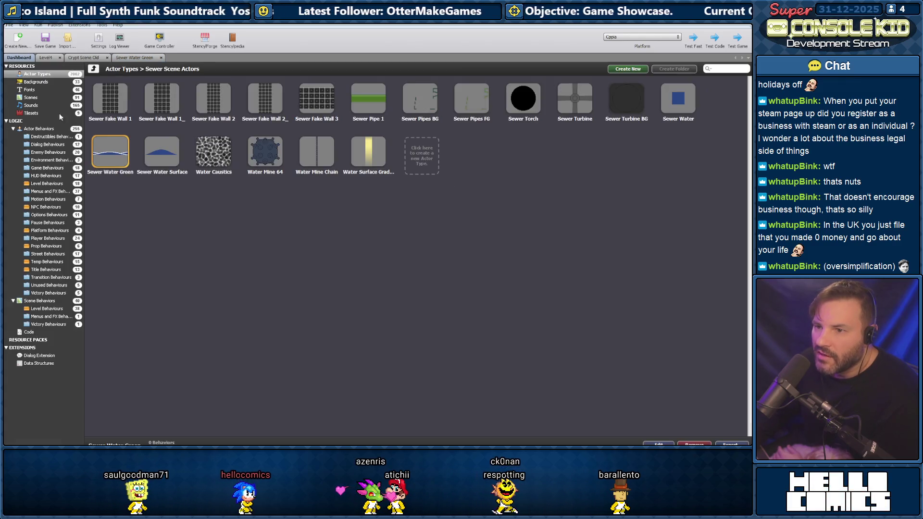
pyautogui.doubleClick(169, 159)
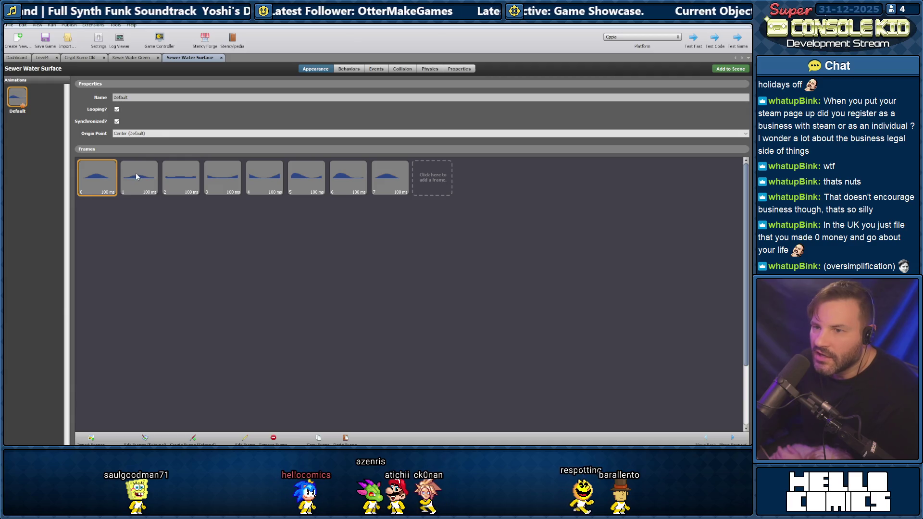
pyautogui.click(142, 56)
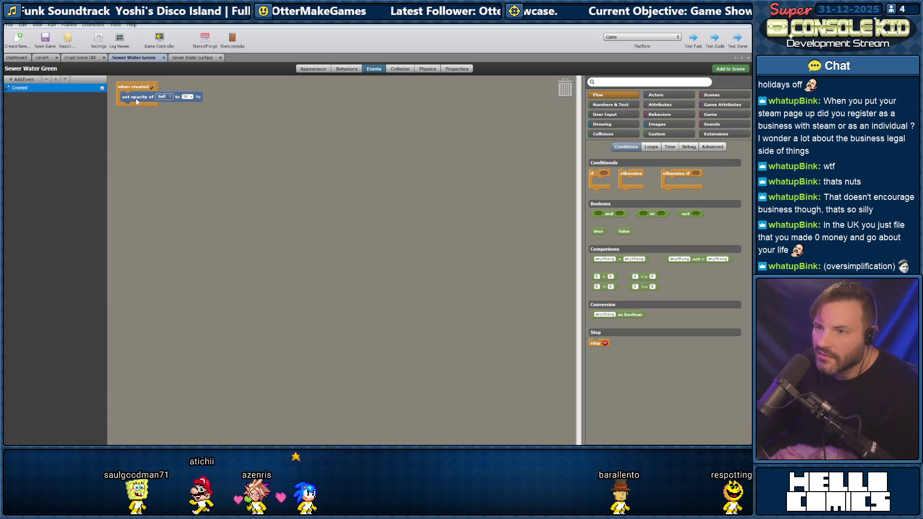
pyautogui.rightClick(137, 99)
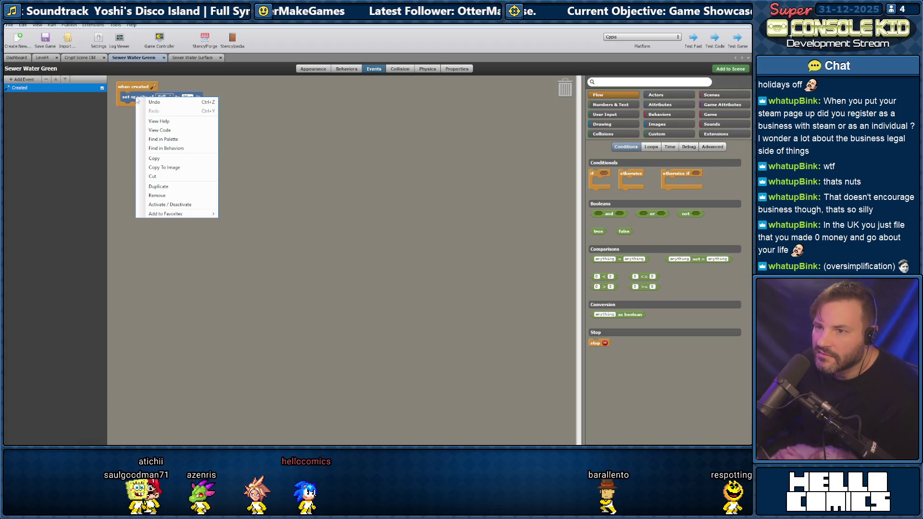
pyautogui.click(59, 88)
pyautogui.rightClick(58, 88)
pyautogui.click(73, 121)
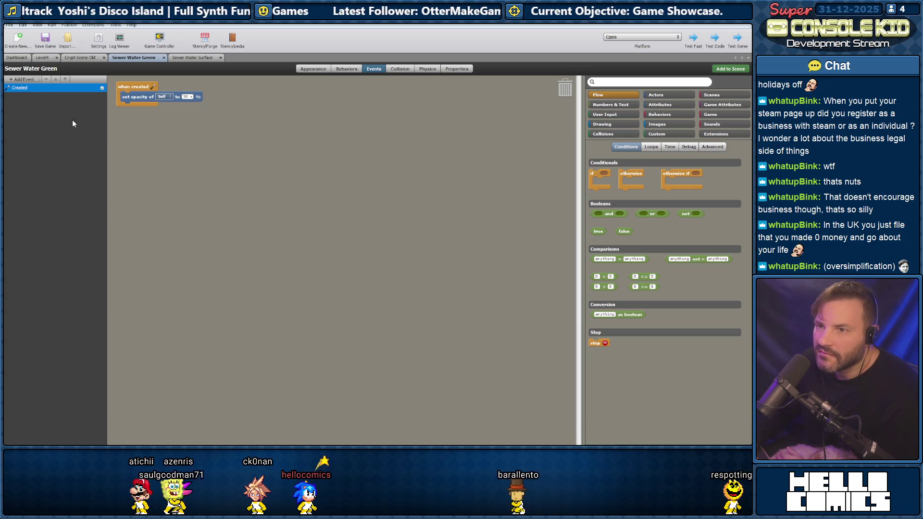
# Compare both actors, then send all eight Sewer Water Green frames to the external editor
pyautogui.click(183, 60)
pyautogui.click(376, 68)
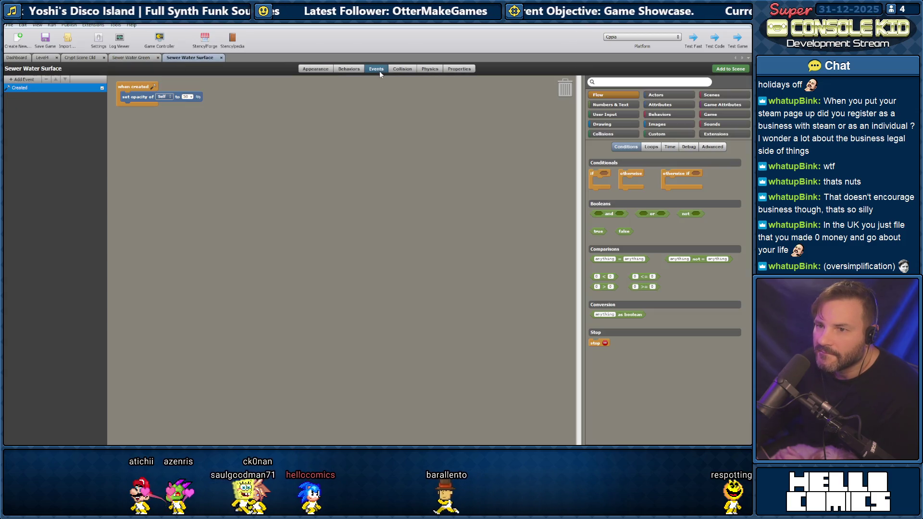
pyautogui.click(145, 57)
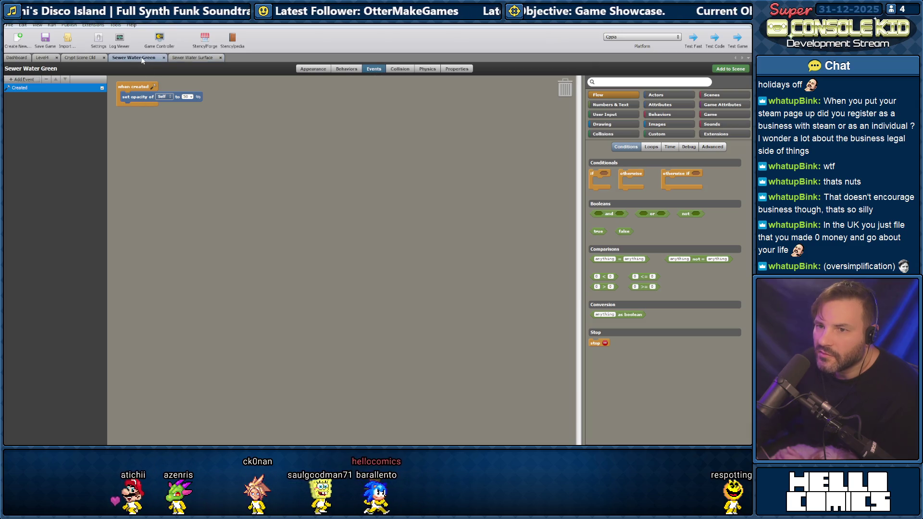
pyautogui.click(312, 69)
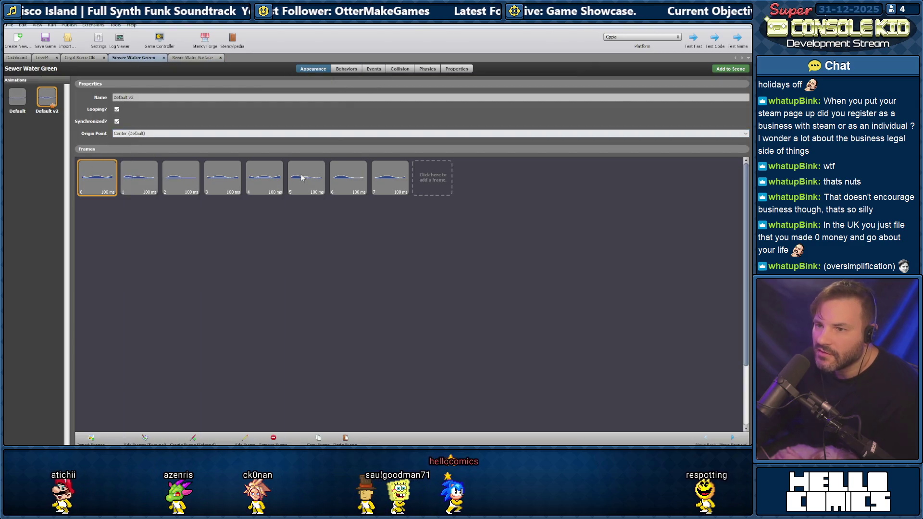
pyautogui.hotkey('ctrl', 'a')
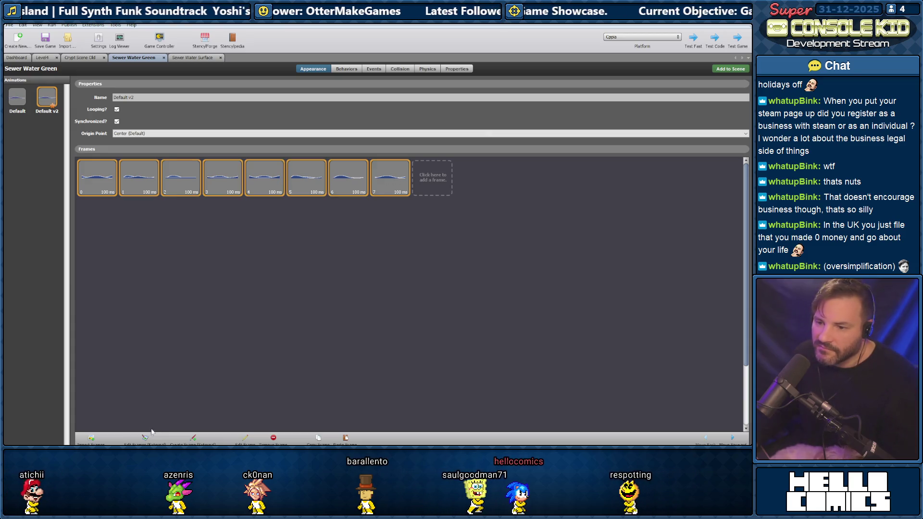
pyautogui.click(146, 438)
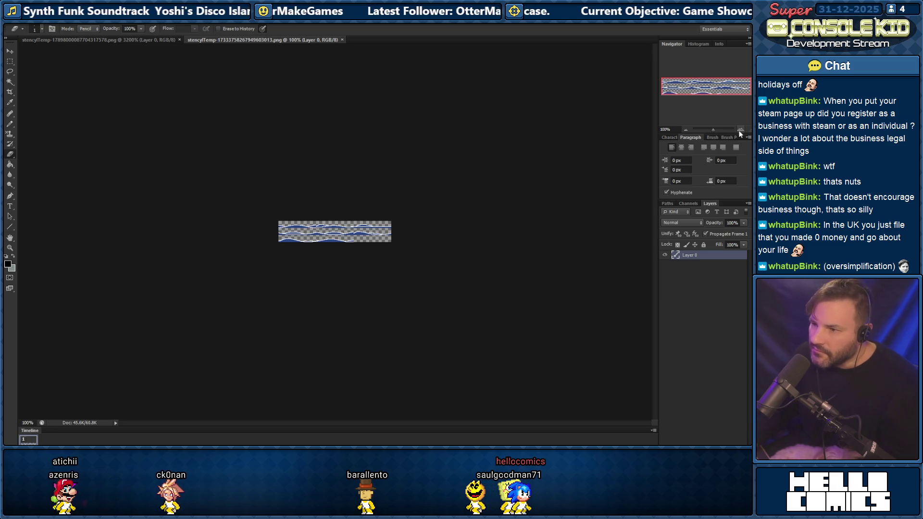
# Zoom the sheet to 400%, then Save for Web as water spritesheet.png in Sprites Current
pyautogui.hotkey('ctrl', '+')
pyautogui.hotkey('ctrl', '+')
pyautogui.hotkey('ctrl', '+')
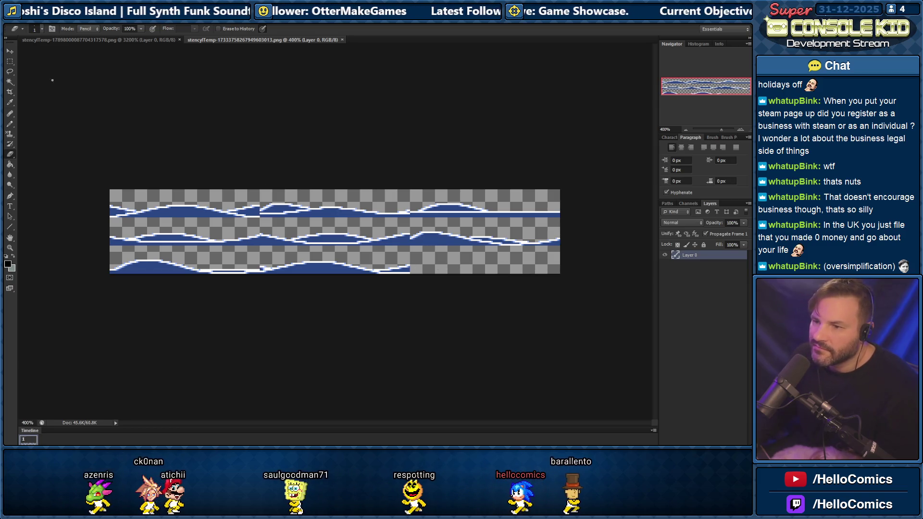
pyautogui.click(22, 8)
pyautogui.click(46, 123)
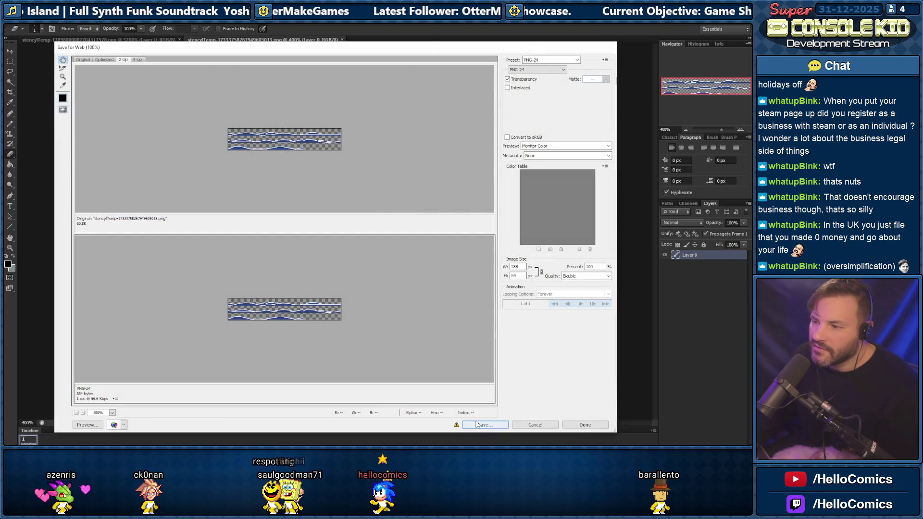
pyautogui.click(477, 425)
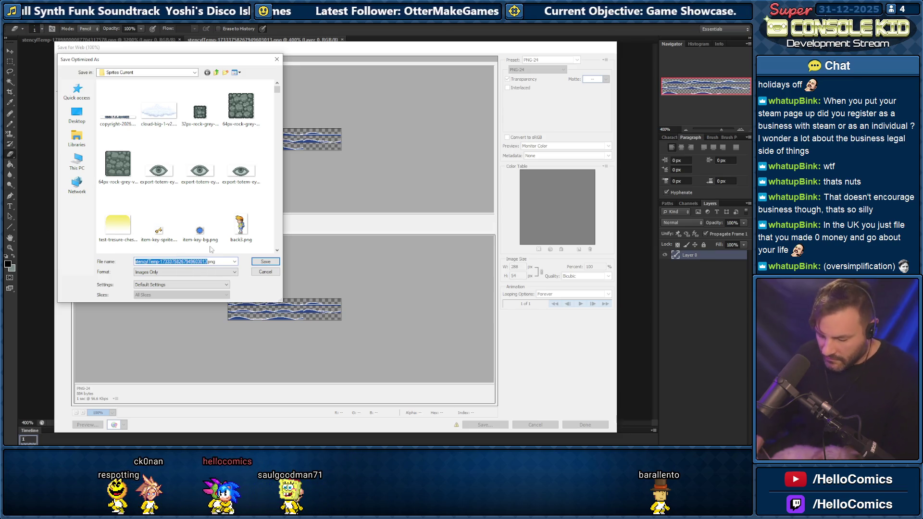
pyautogui.write('water')
pyautogui.write(' spr')
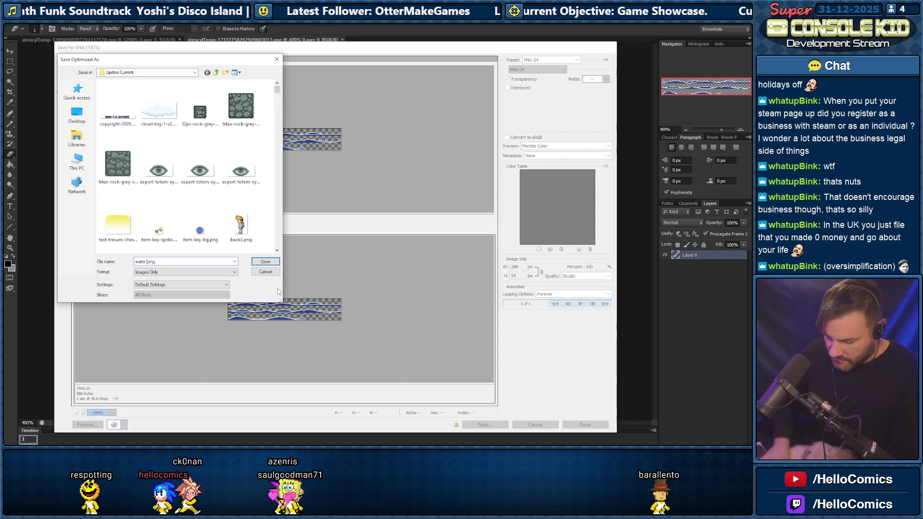
pyautogui.write('itesheet')
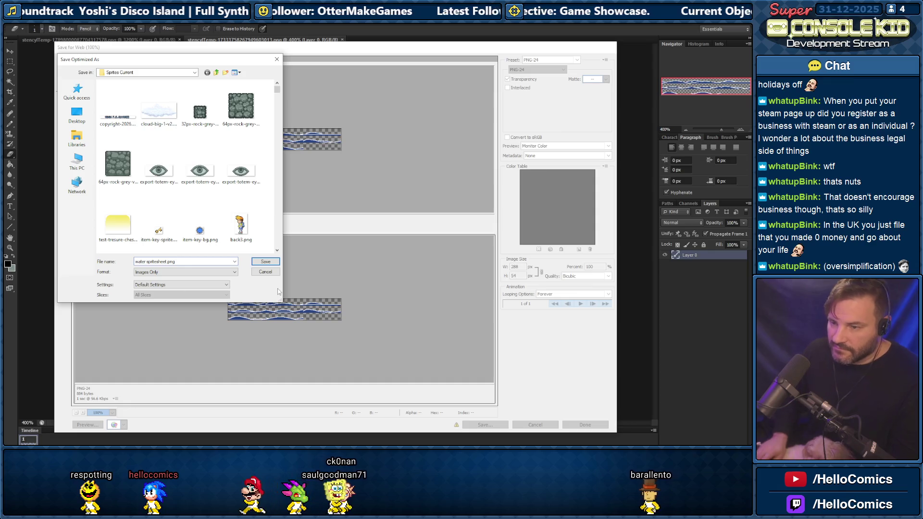
pyautogui.press('Return')
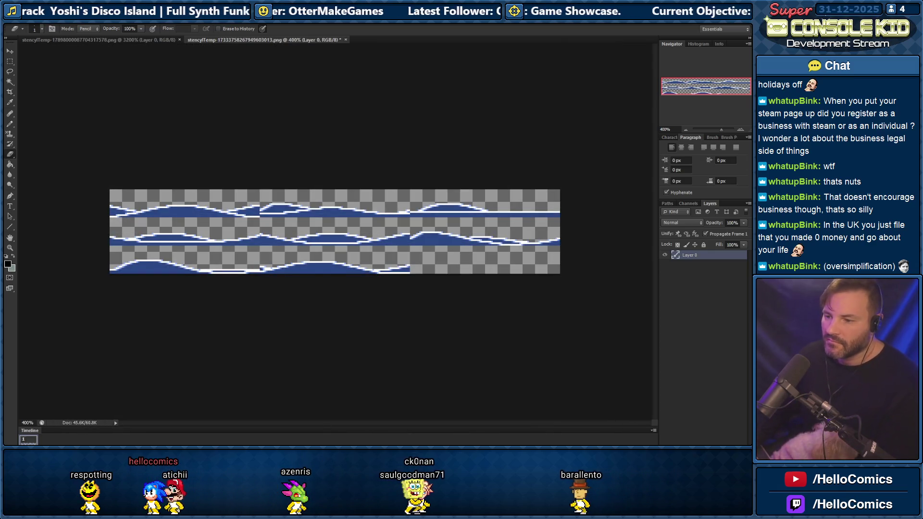
# Check Sewer Water Green's collision, then remove all old frames from the Sewer Water Surface animation
pyautogui.hotkey('alt', 'Tab')
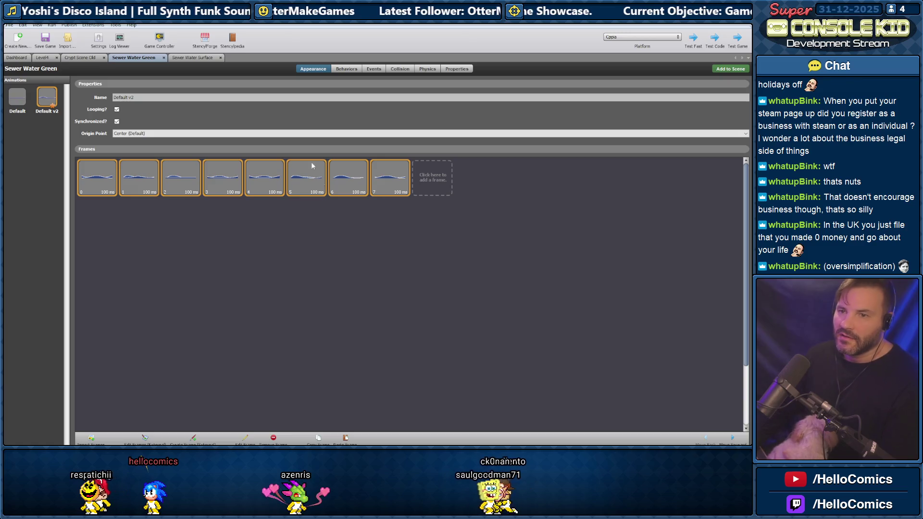
pyautogui.click(400, 69)
pyautogui.click(46, 98)
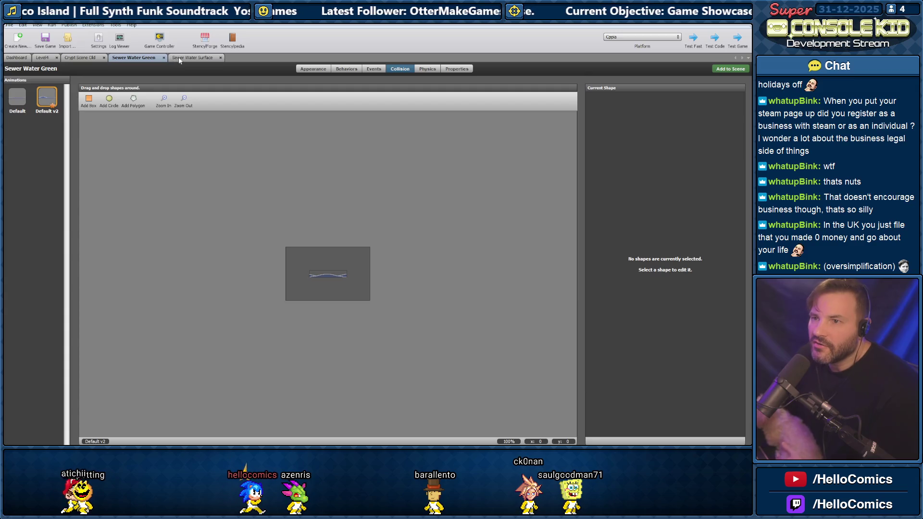
pyautogui.click(179, 58)
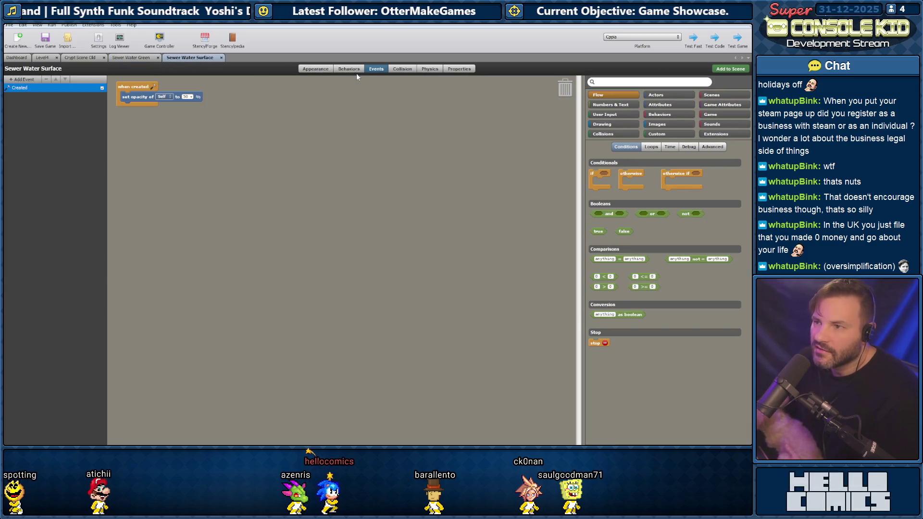
pyautogui.click(316, 69)
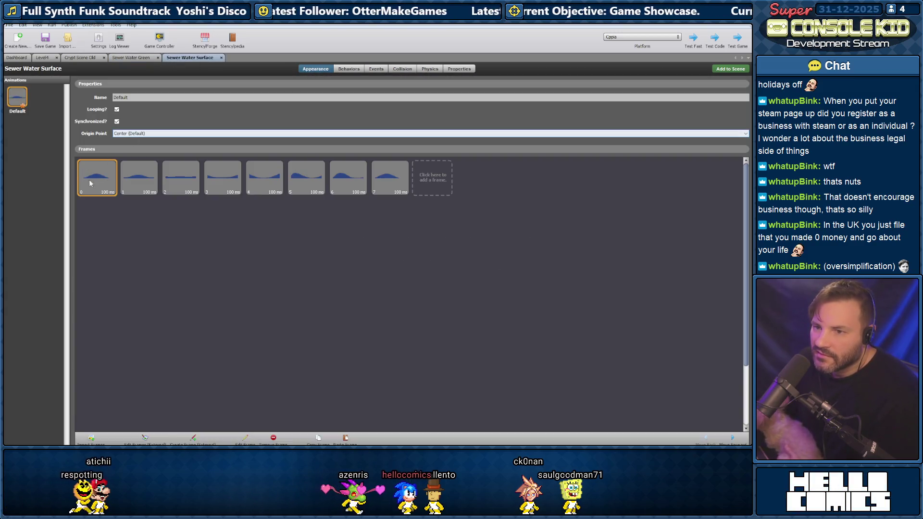
pyautogui.hotkey('ctrl', 'a')
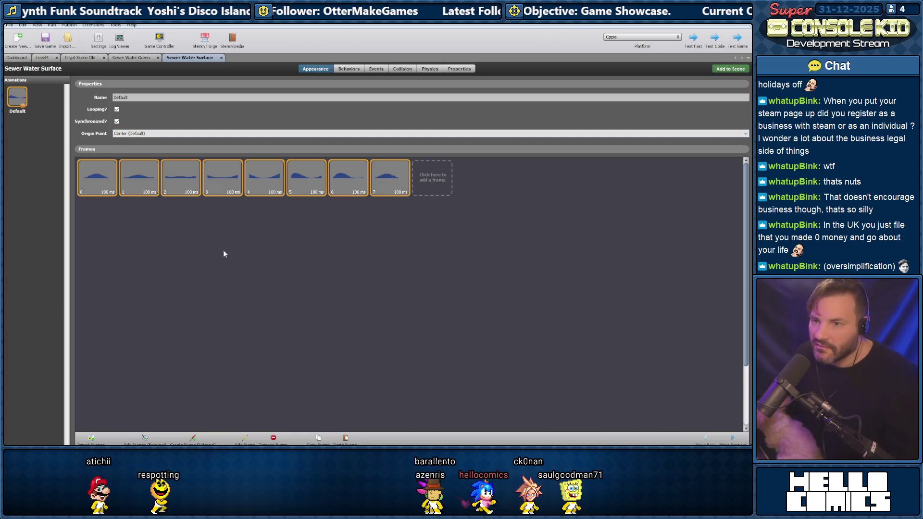
pyautogui.click(272, 441)
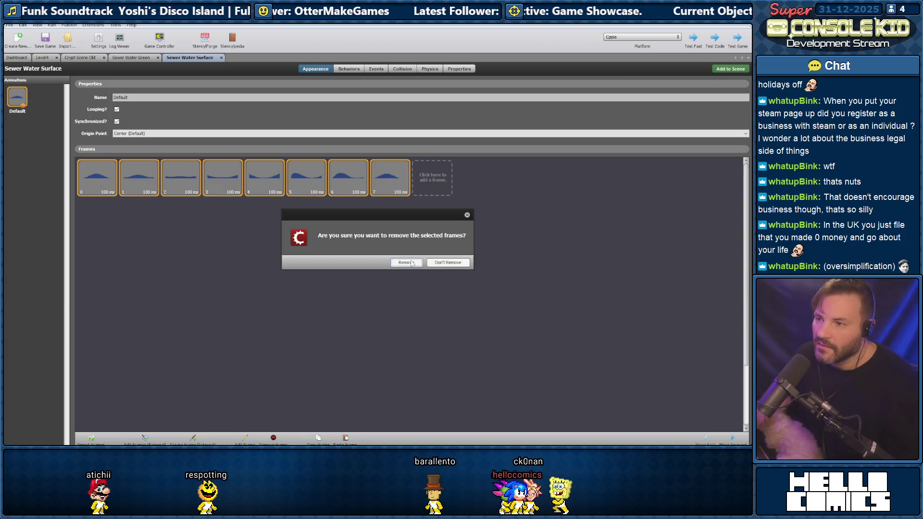
pyautogui.click(407, 263)
# Import new animation frames from water-spritesheet.png in the Sprites Current folder
pyautogui.click(93, 176)
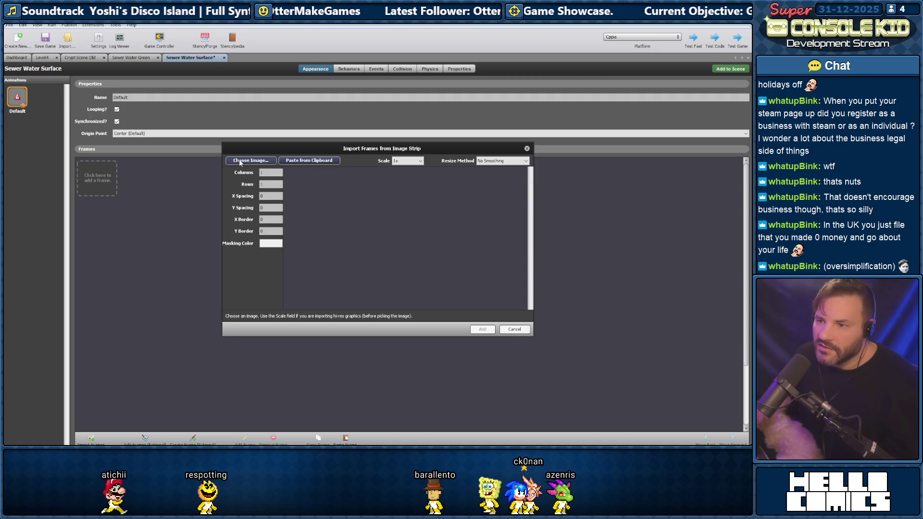
pyautogui.click(250, 159)
pyautogui.click(155, 129)
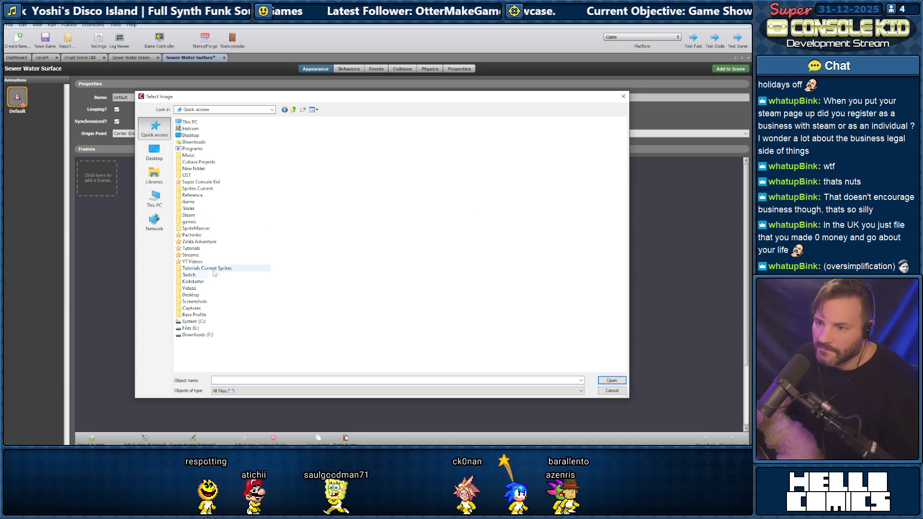
pyautogui.doubleClick(203, 188)
pyautogui.click(199, 160)
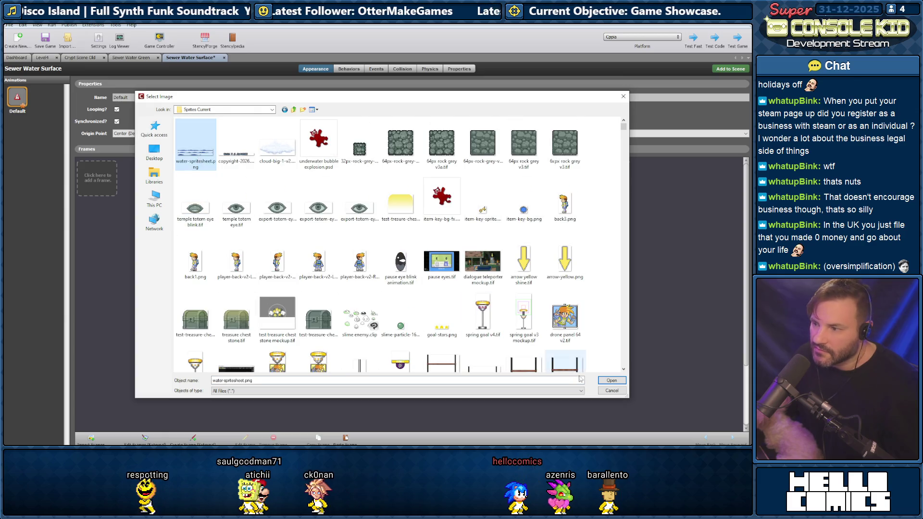
pyautogui.doubleClick(200, 160)
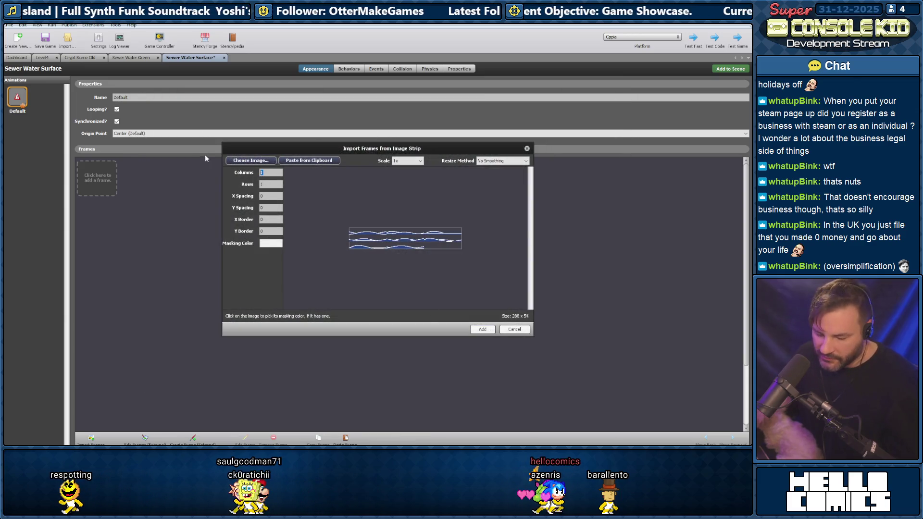
pyautogui.click(482, 330)
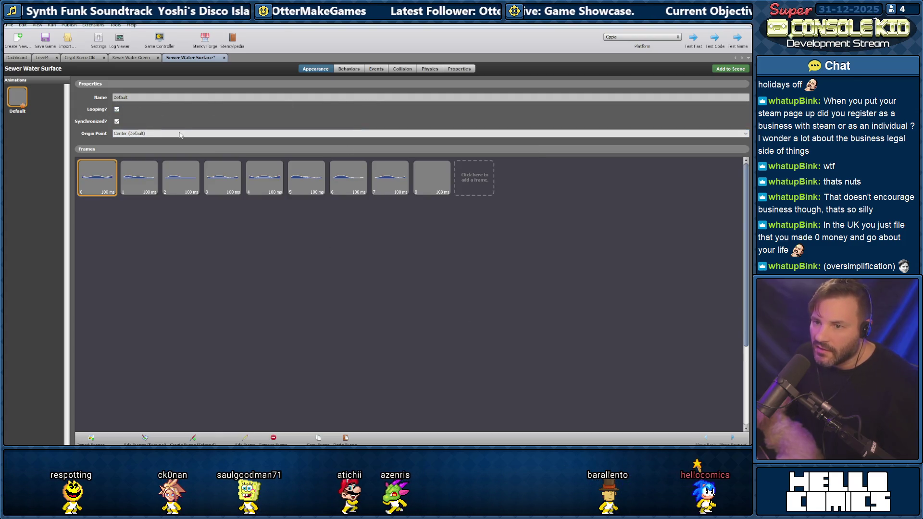
# Compare with Sewer Water Green's frames and delete the empty Frame 8, leaving eight wave frames
pyautogui.hotkey('ctrl', 'shift', 'Tab')
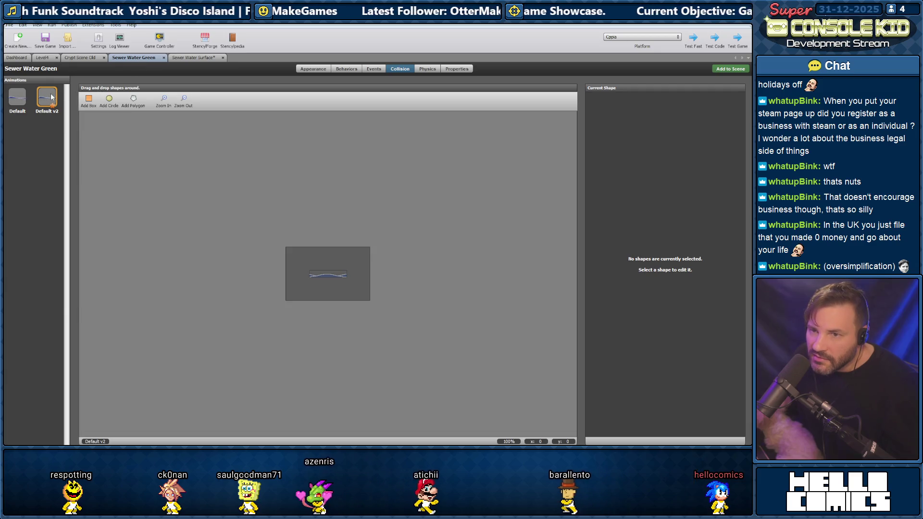
pyautogui.click(307, 70)
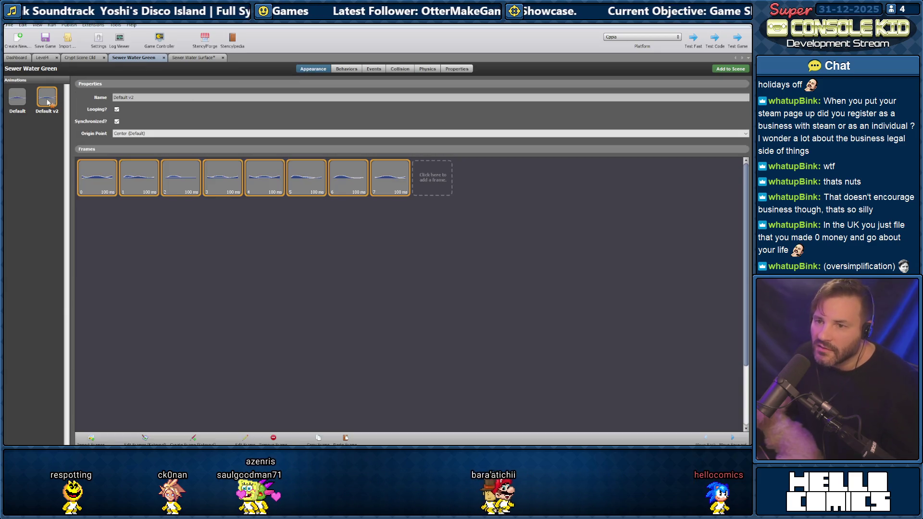
pyautogui.click(191, 57)
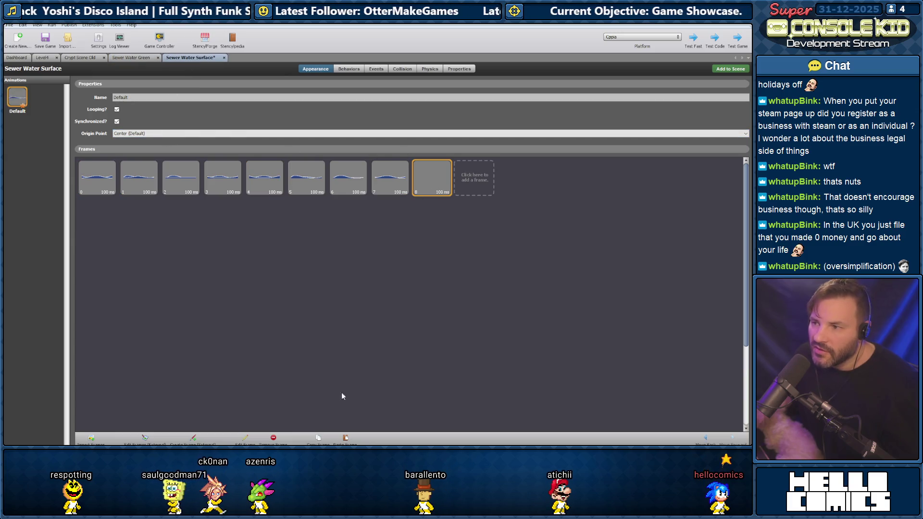
pyautogui.click(273, 438)
pyautogui.click(393, 263)
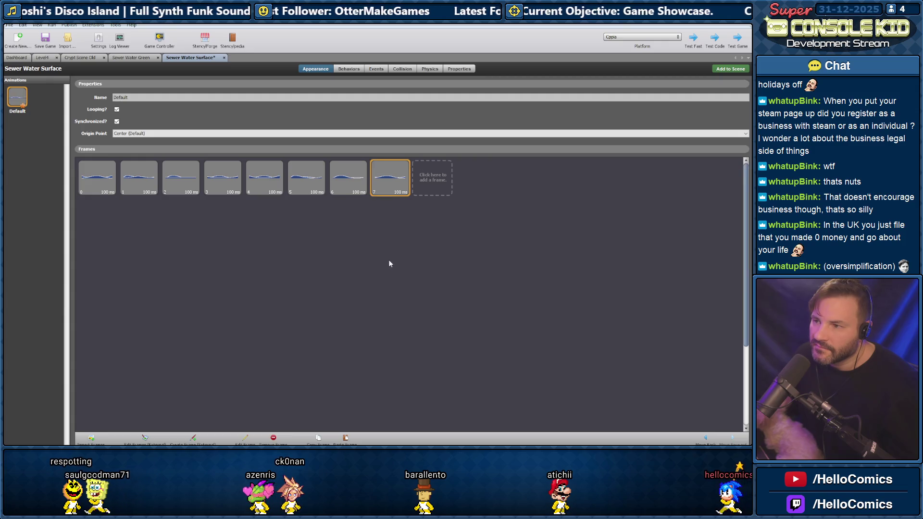
pyautogui.click(136, 58)
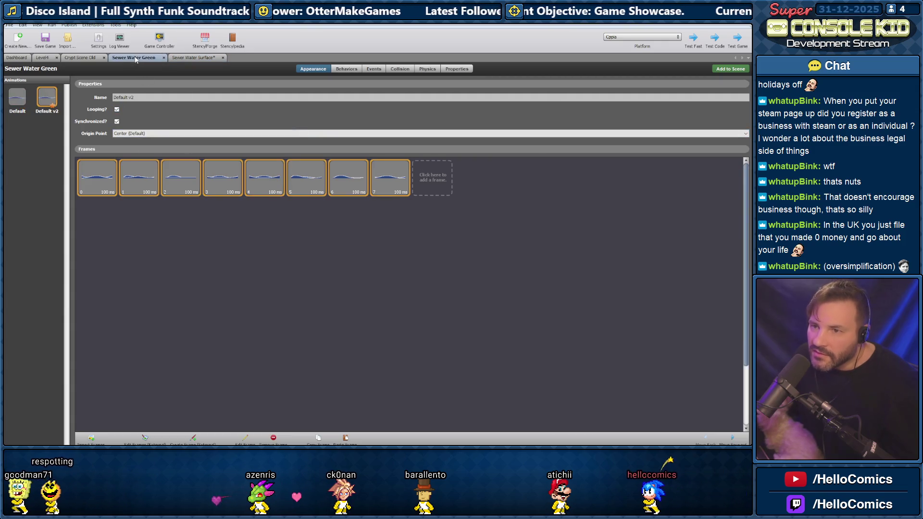
pyautogui.click(195, 58)
pyautogui.click(373, 70)
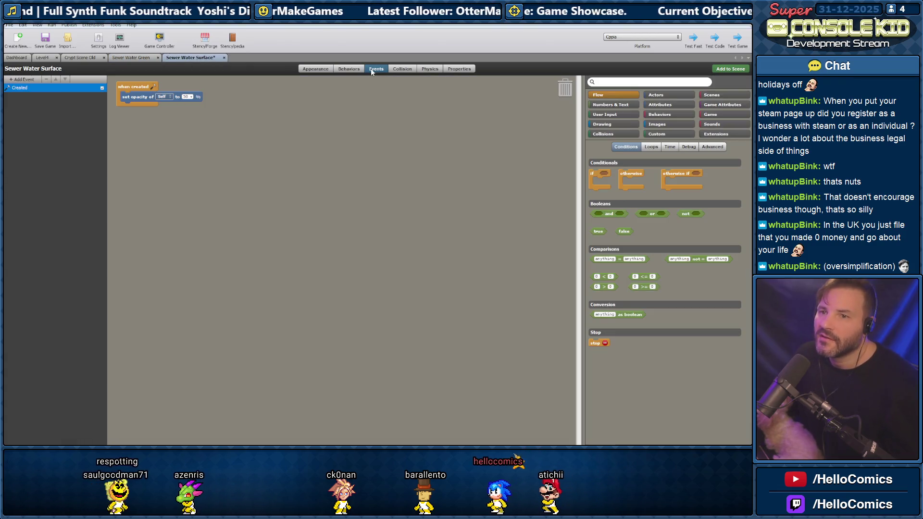
# Review Sewer Water Surface's collision shape, properties and physics, then save the game
pyautogui.click(401, 69)
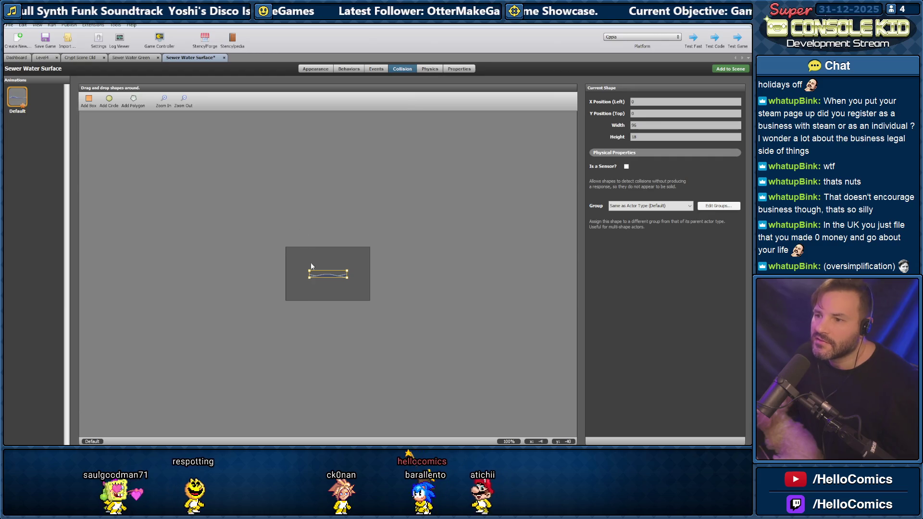
pyautogui.click(350, 253)
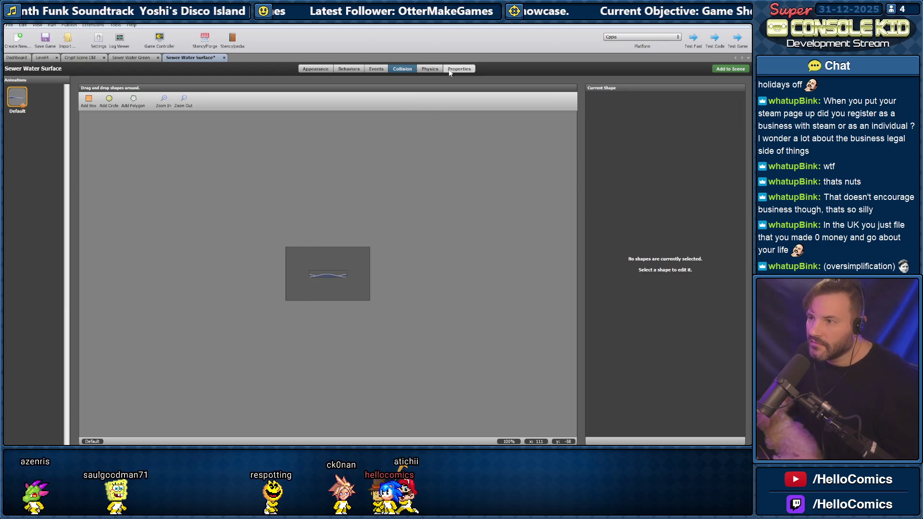
pyautogui.click(449, 70)
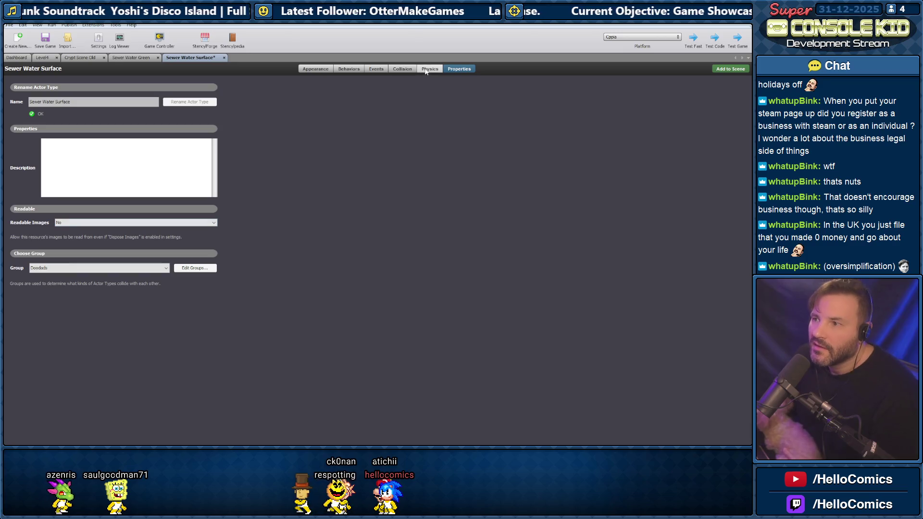
pyautogui.click(430, 68)
pyautogui.click(48, 46)
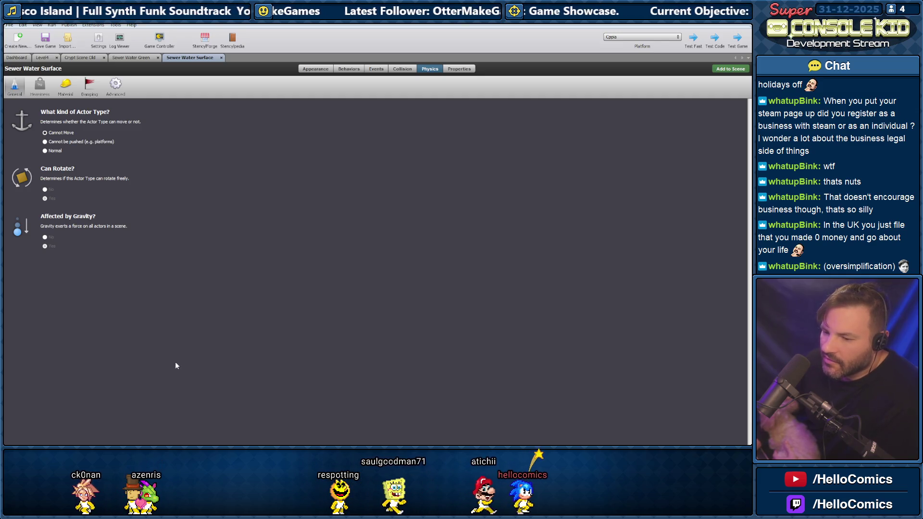
pyautogui.click(129, 58)
pyautogui.click(17, 57)
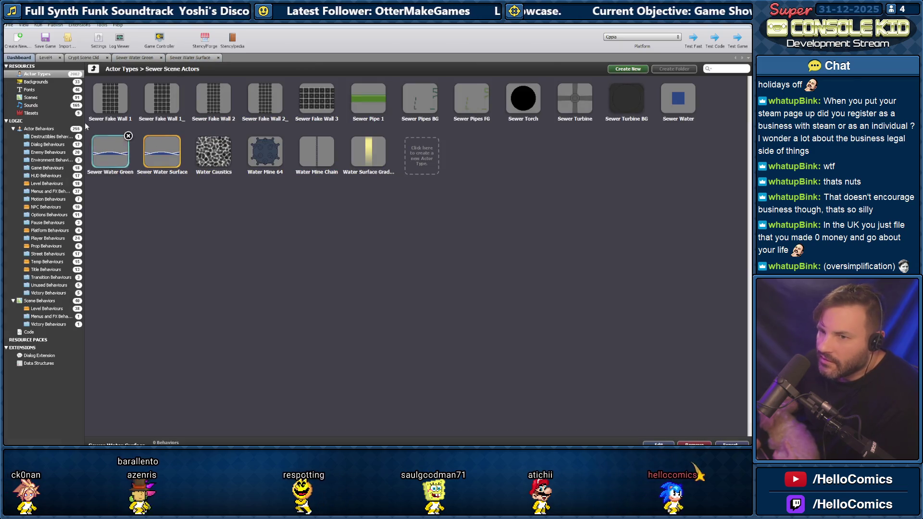
# Open Beach Scene Big from the Hub Scenes folder and view its behaviors
pyautogui.click(32, 97)
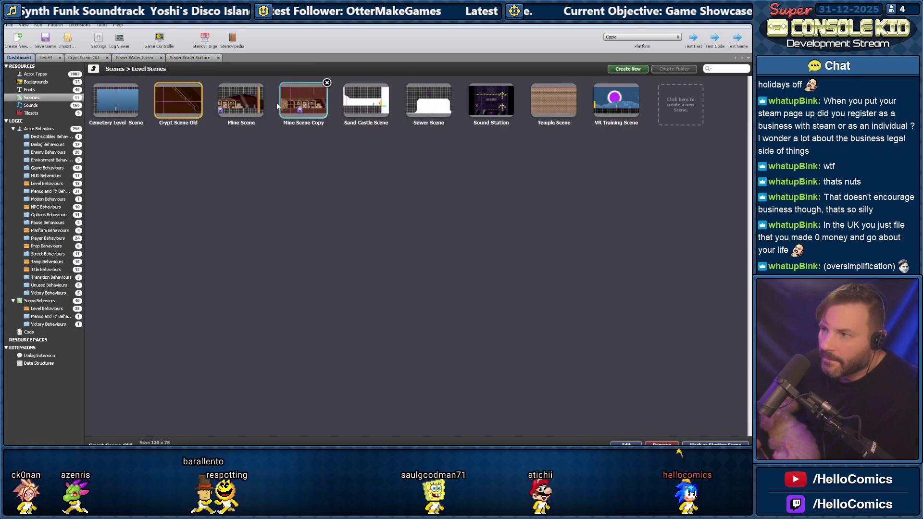
pyautogui.click(93, 69)
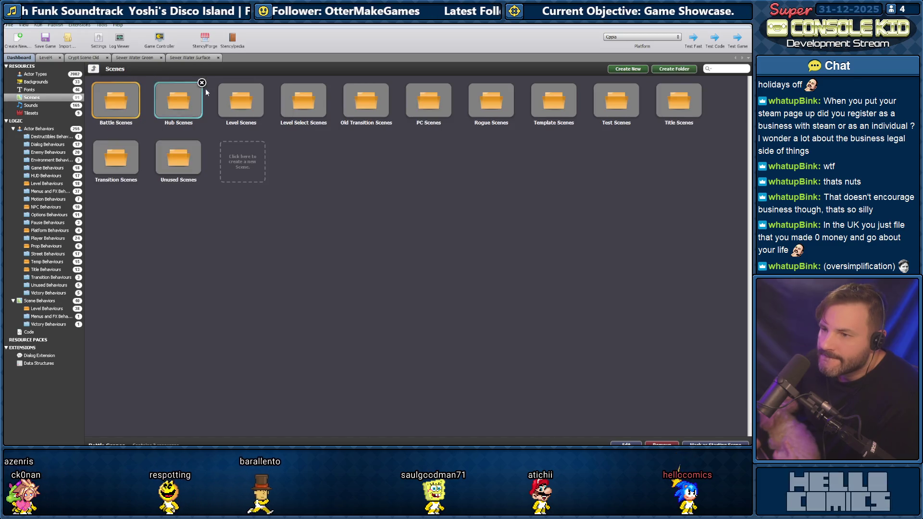
pyautogui.doubleClick(183, 101)
pyautogui.doubleClick(182, 101)
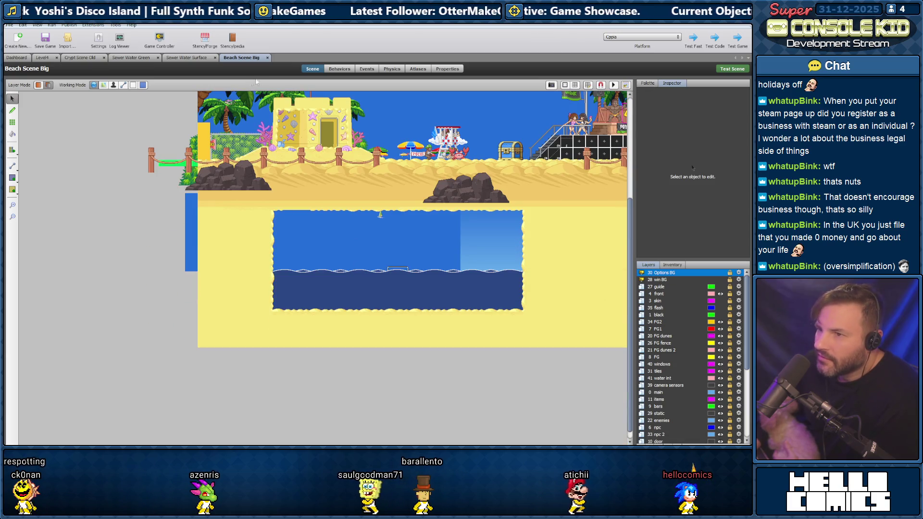
pyautogui.click(340, 69)
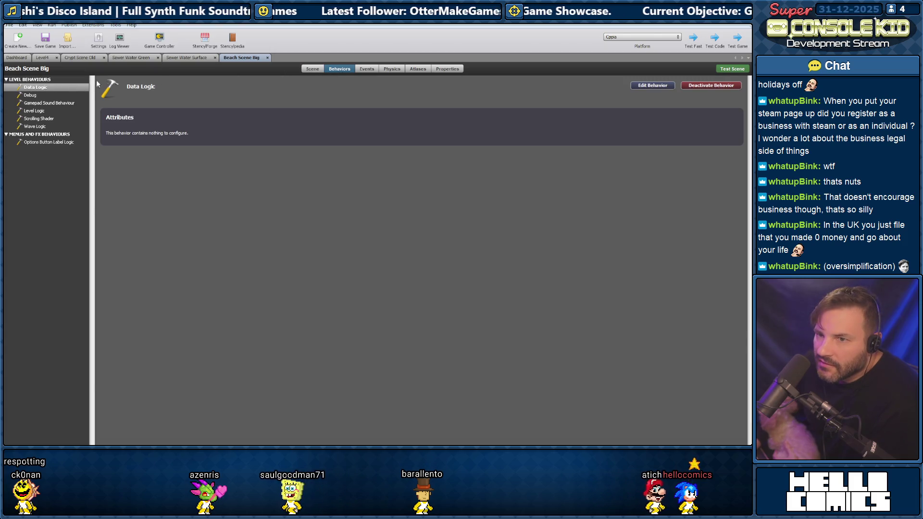
pyautogui.click(313, 69)
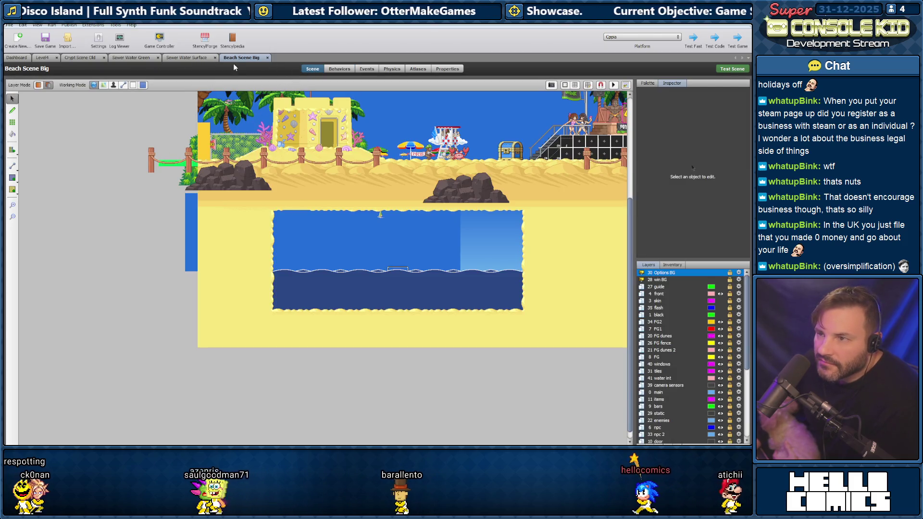
pyautogui.click(340, 69)
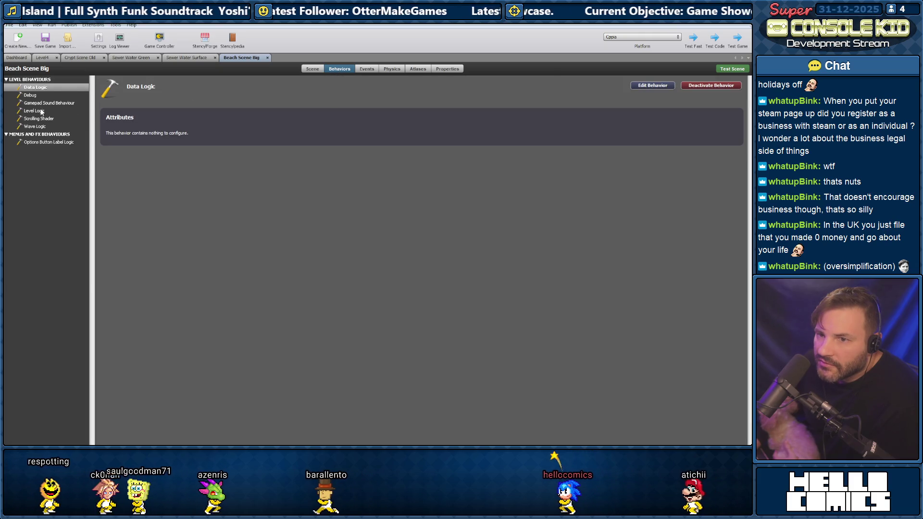
# Confirm Level Logic's Water Height is 576, then return to the running ConsoleKid game
pyautogui.click(41, 111)
pyautogui.scroll(-10, 166, 207)
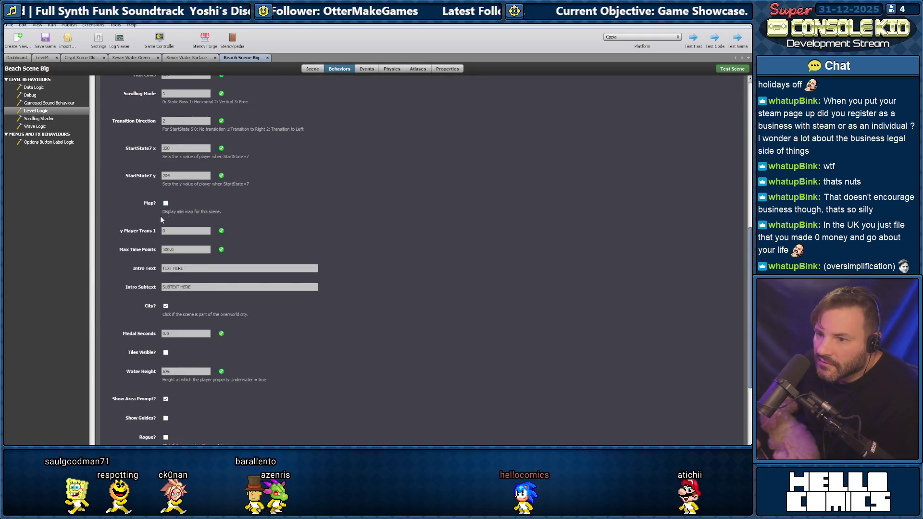
pyautogui.scroll(-5, 158, 224)
pyautogui.click(150, 233)
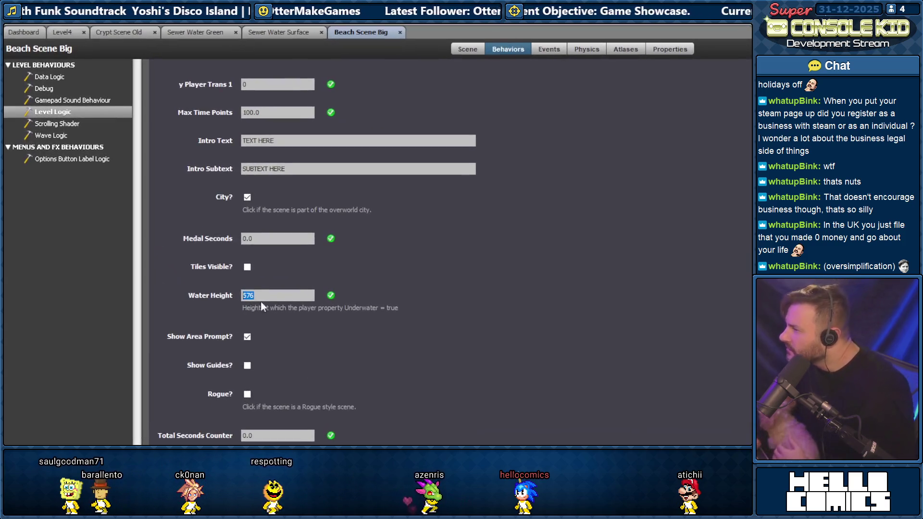
pyautogui.click(253, 291)
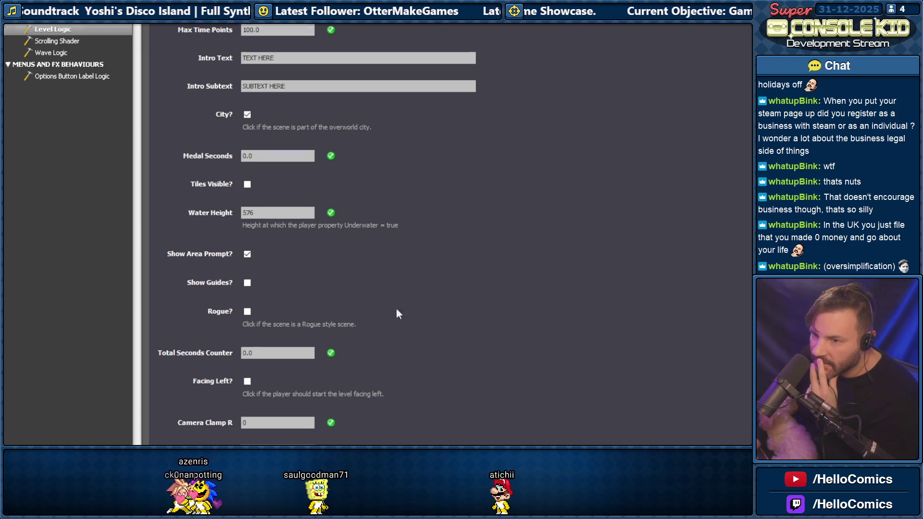
pyautogui.click(556, 430)
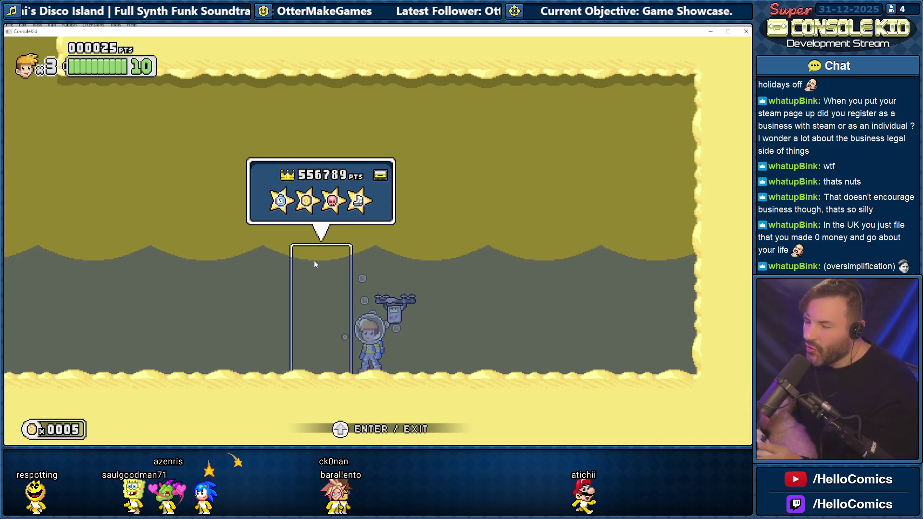
# Walk left through the water and jetpack up the shaft onto the beach
pyautogui.press('Left')
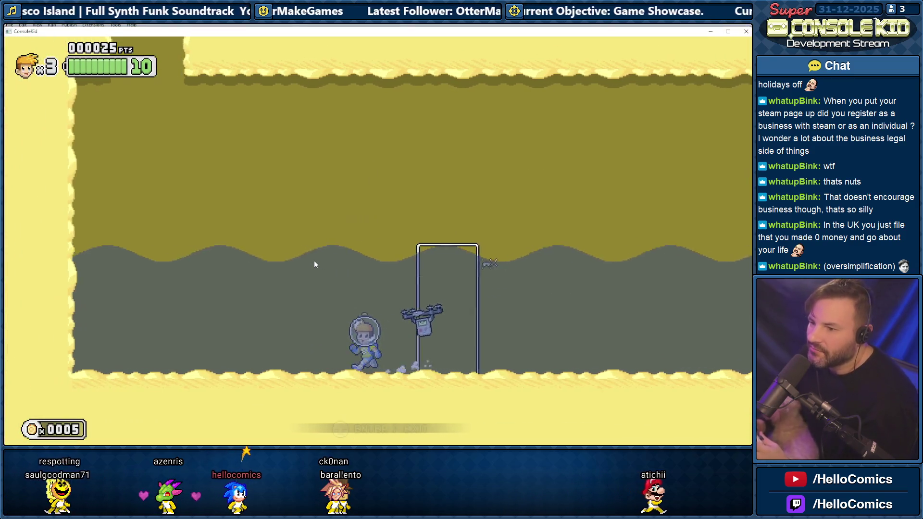
pyautogui.press('Left')
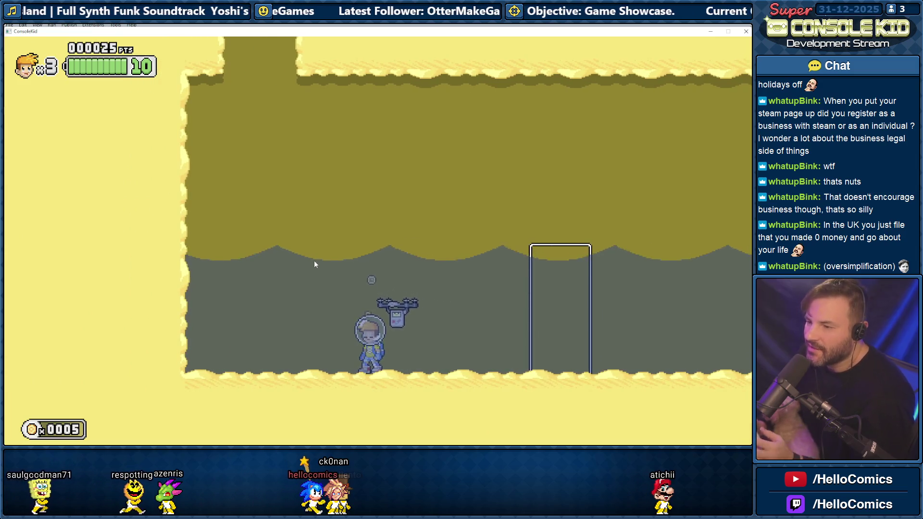
pyautogui.press('space')
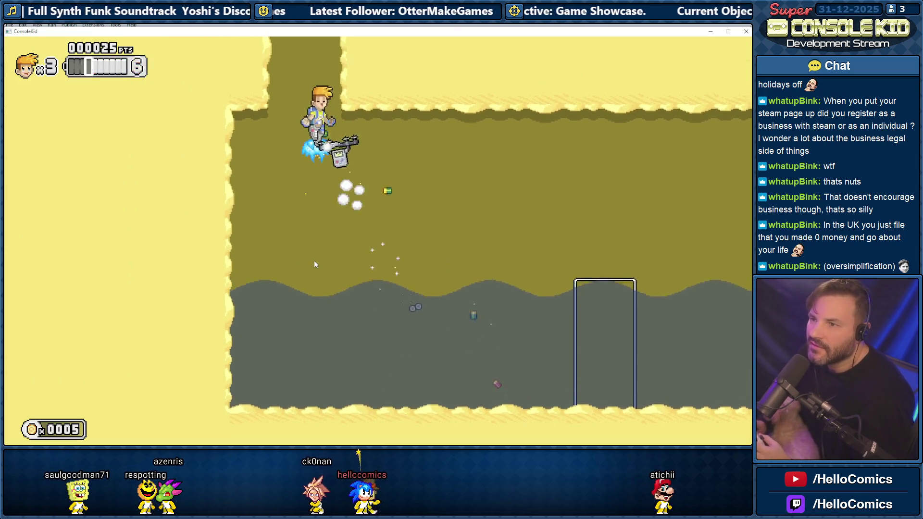
pyautogui.press('Right')
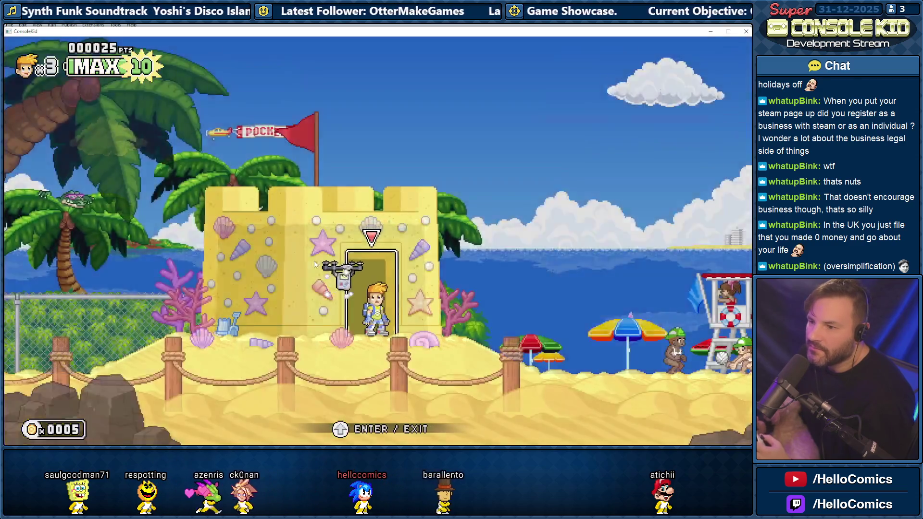
pyautogui.press('Right')
# Enter the sandcastle, drop back into the underwater area, then close the game
pyautogui.press('Left')
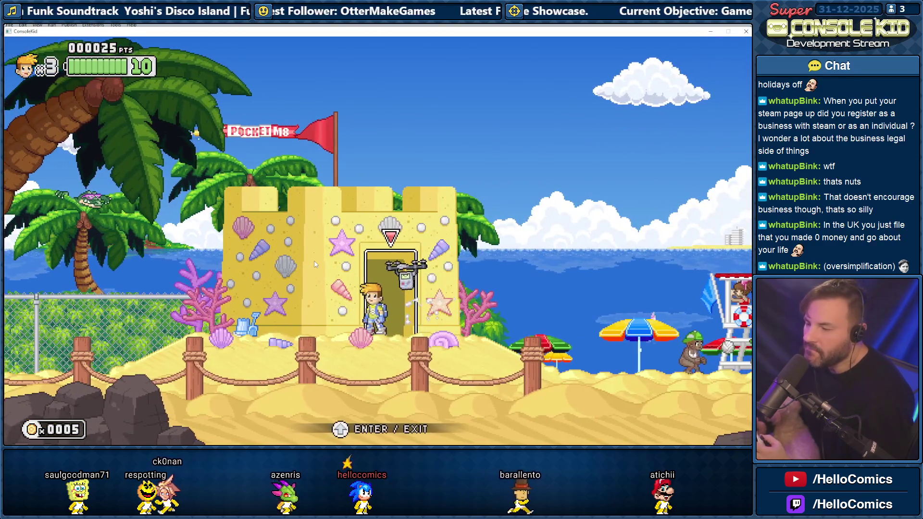
pyautogui.press('Right')
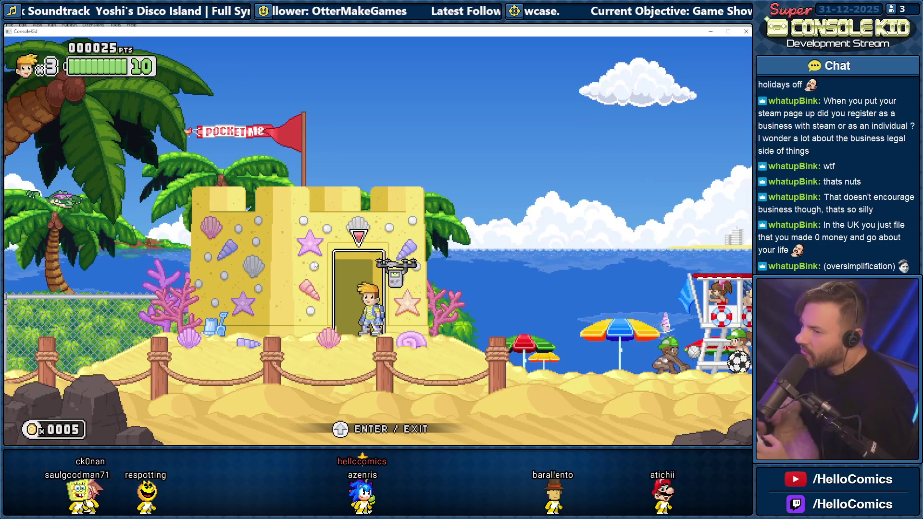
pyautogui.press('Up')
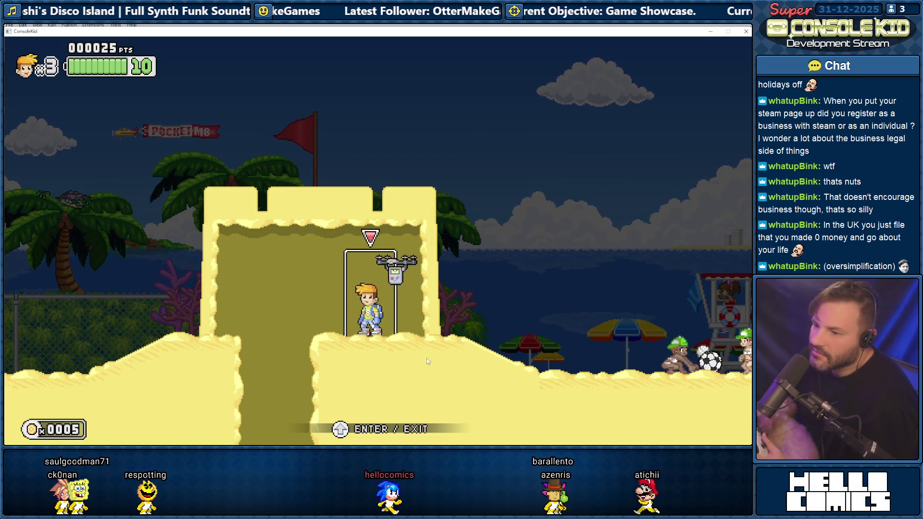
pyautogui.press('Left')
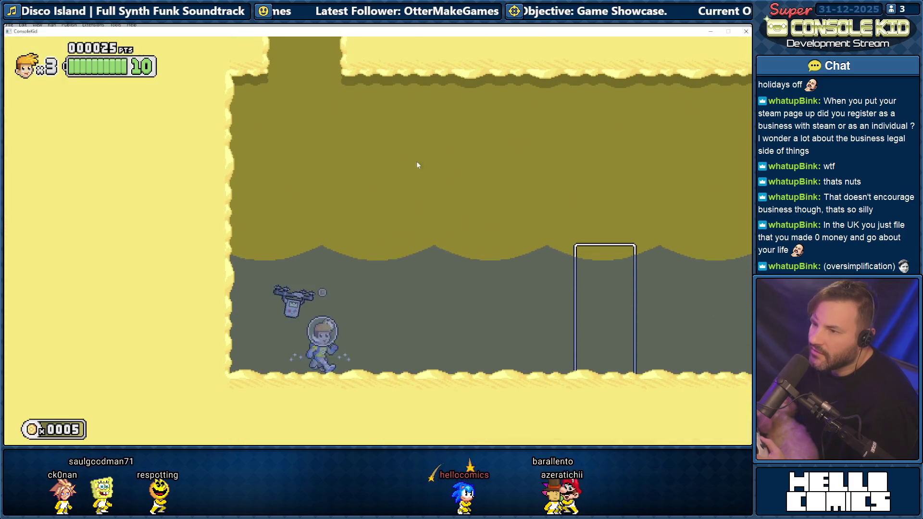
pyautogui.press('Right')
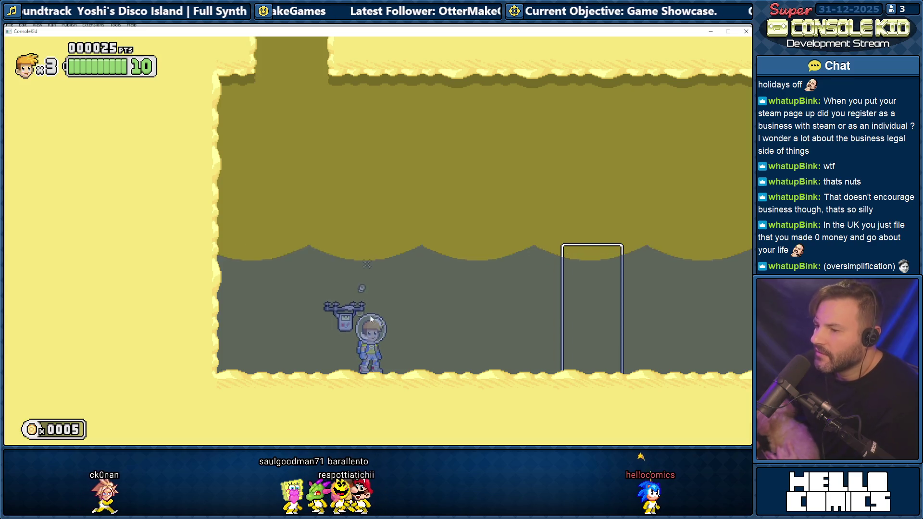
pyautogui.click(745, 32)
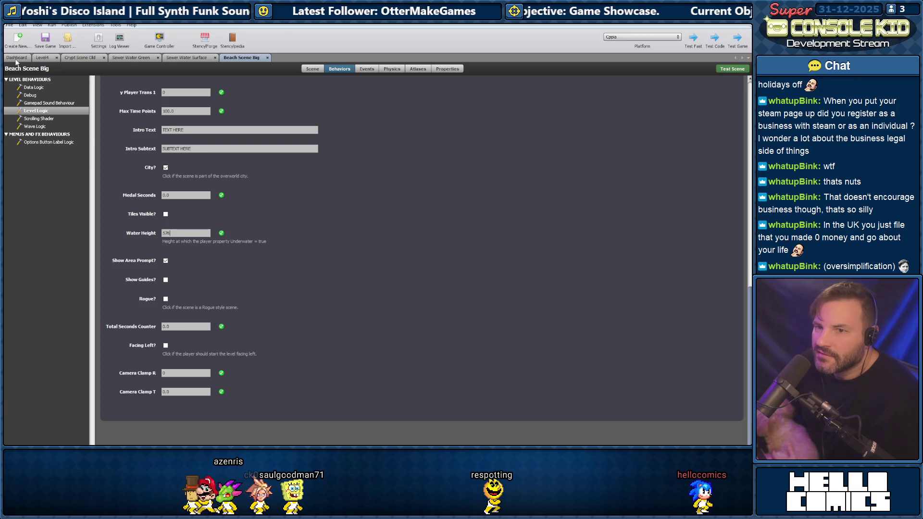
# Open the Water Splash actor from the FX Actors folder of Actor Types
pyautogui.click(17, 57)
pyautogui.click(28, 74)
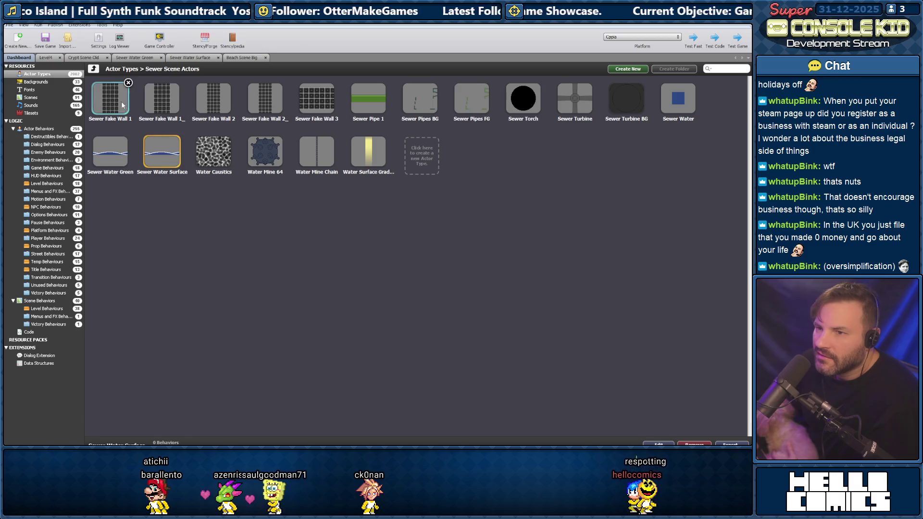
pyautogui.click(93, 69)
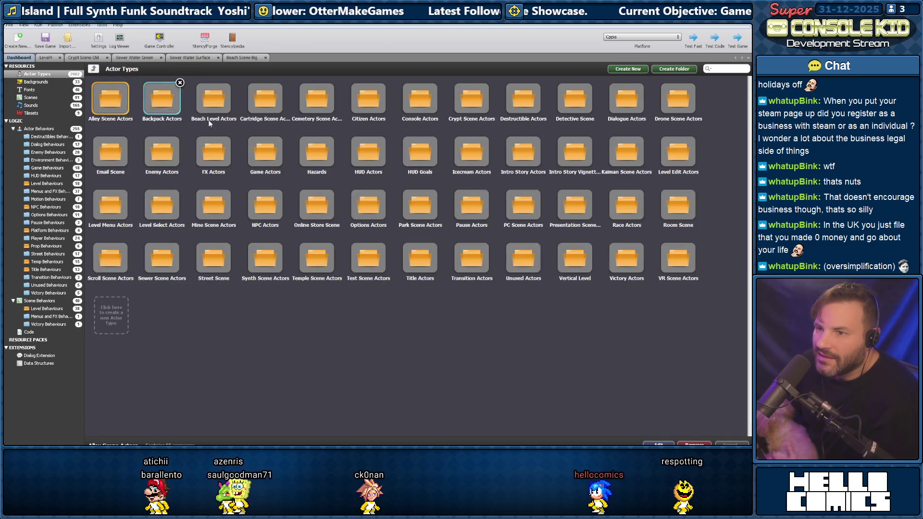
pyautogui.doubleClick(210, 155)
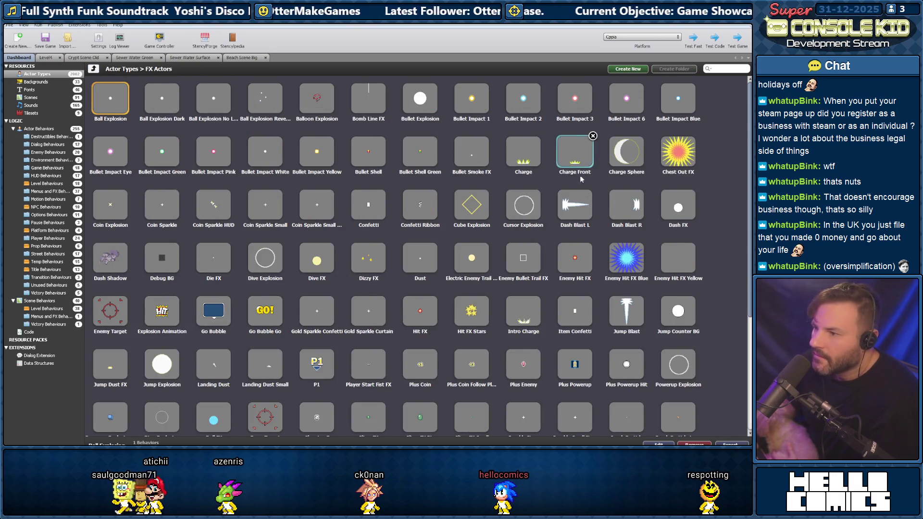
pyautogui.scroll(-3, 287, 211)
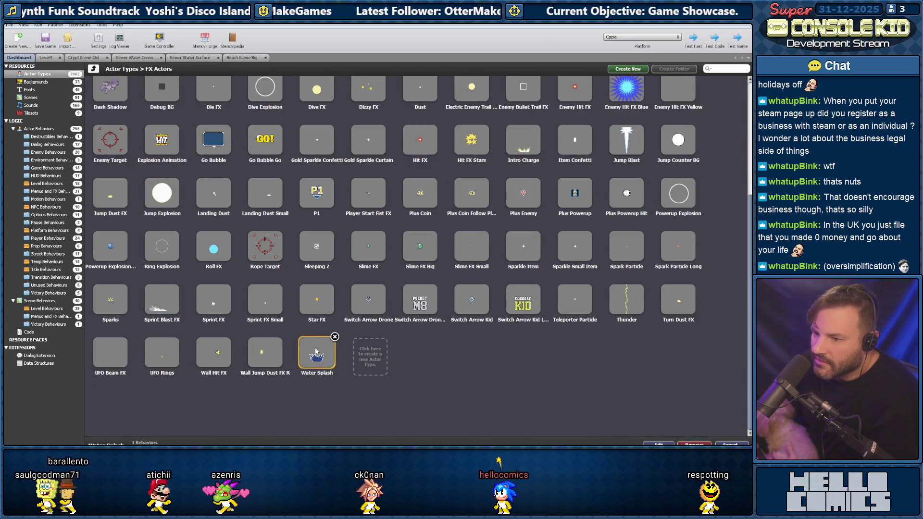
pyautogui.doubleClick(303, 355)
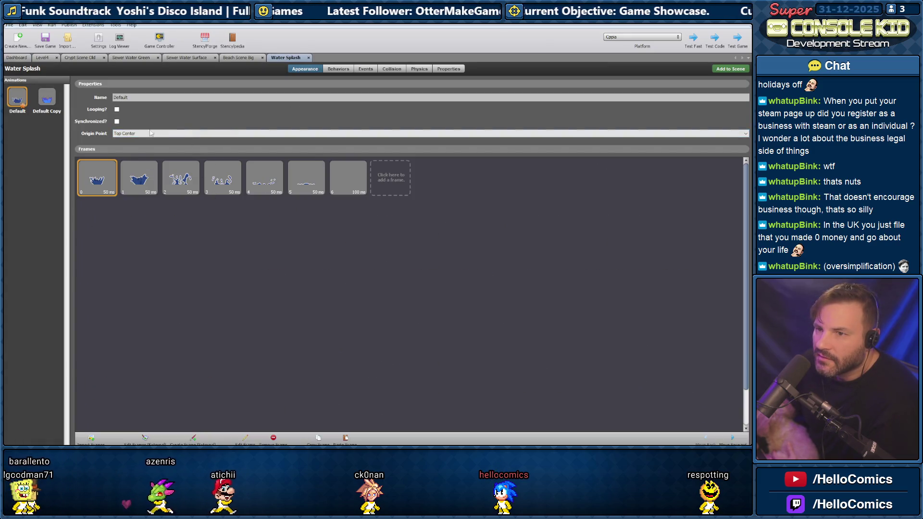
# Delete the Send to Layer behavior from Water Splash's behaviors
pyautogui.click(342, 68)
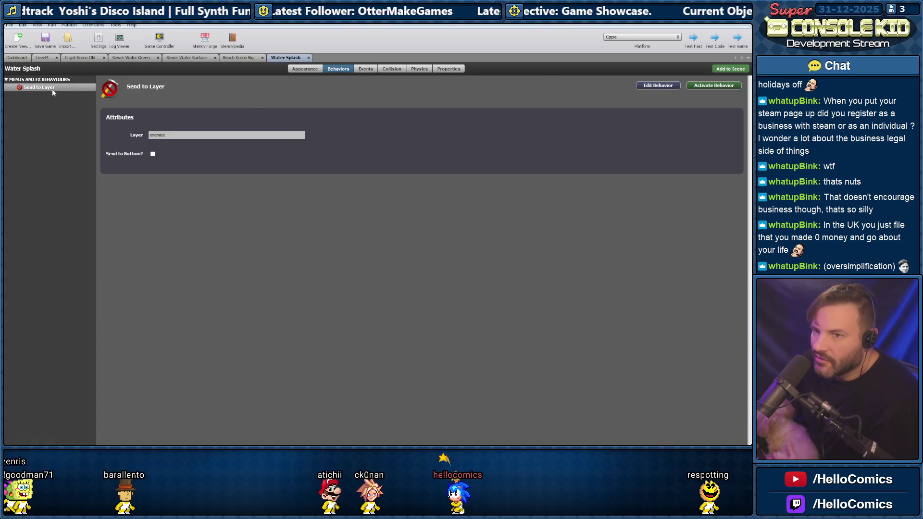
pyautogui.click(364, 70)
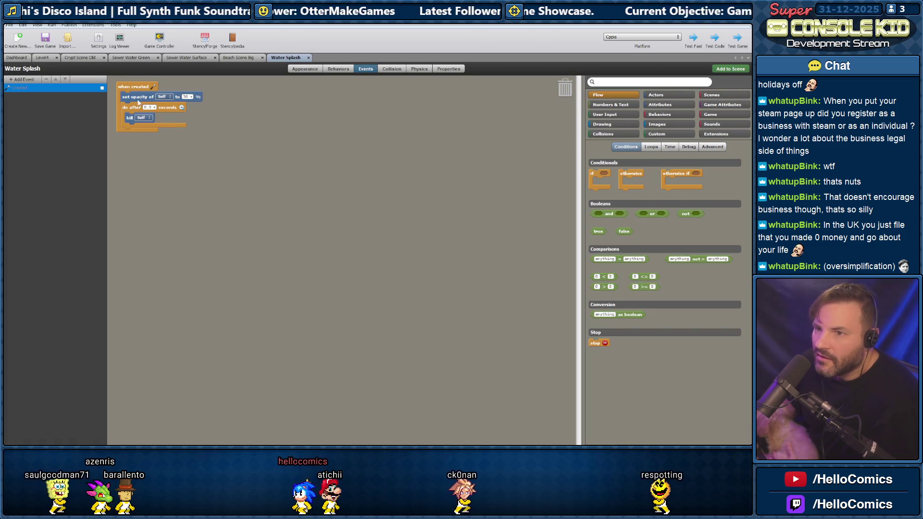
pyautogui.click(339, 69)
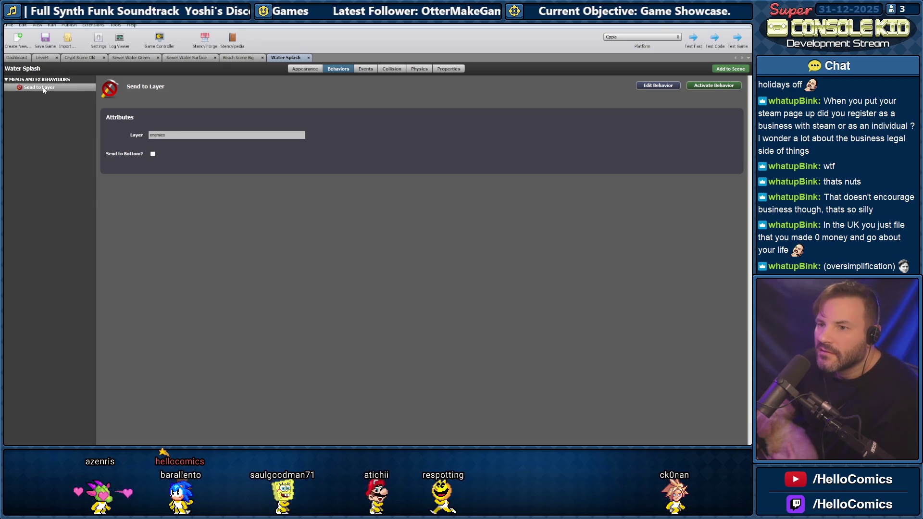
pyautogui.press('Delete')
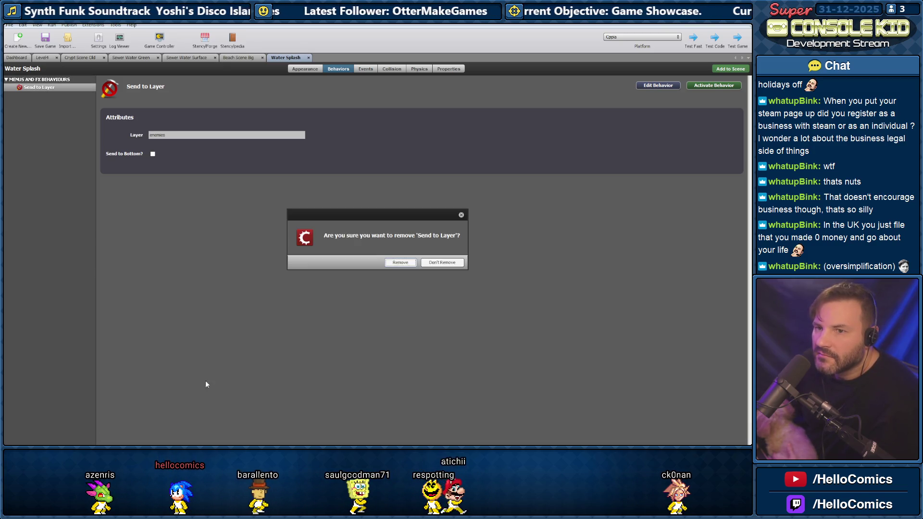
pyautogui.click(399, 263)
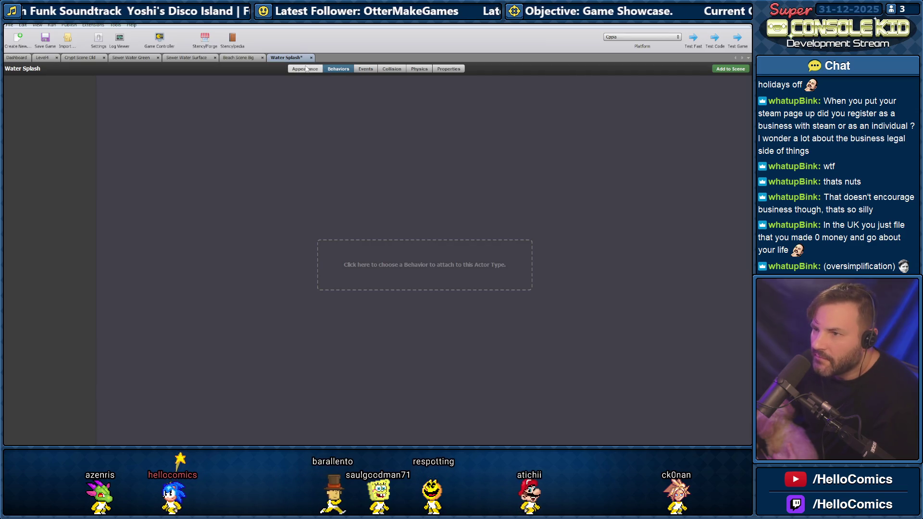
pyautogui.click(306, 69)
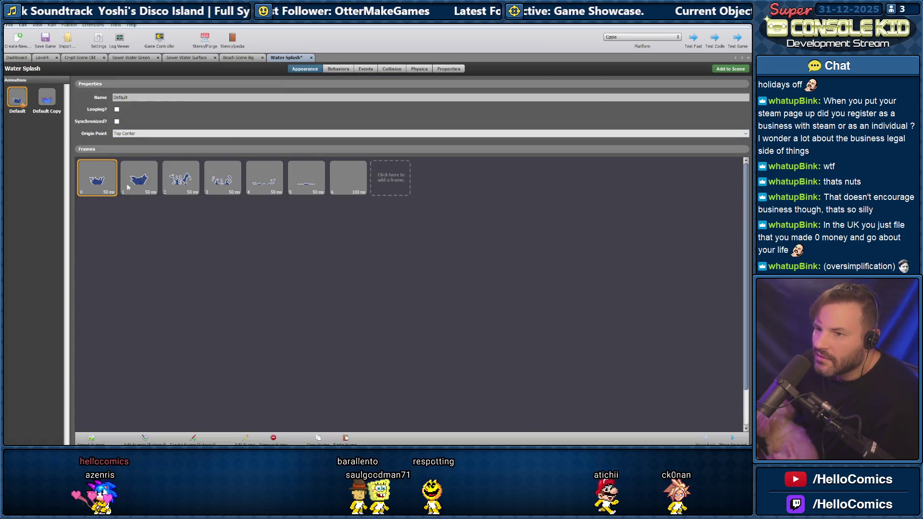
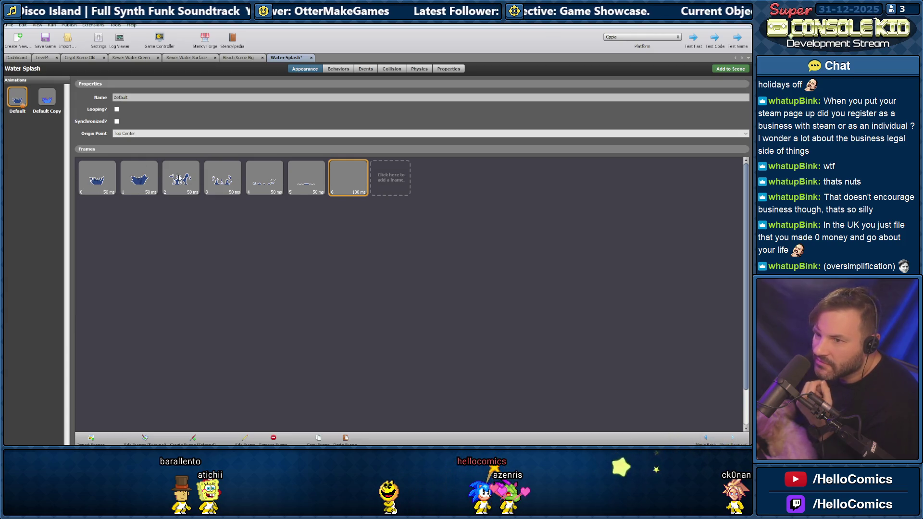
# Check the Water Splash actor's behaviours and animation frames, then go to the actor listing
pyautogui.click(341, 71)
pyautogui.click(299, 70)
pyautogui.click(20, 58)
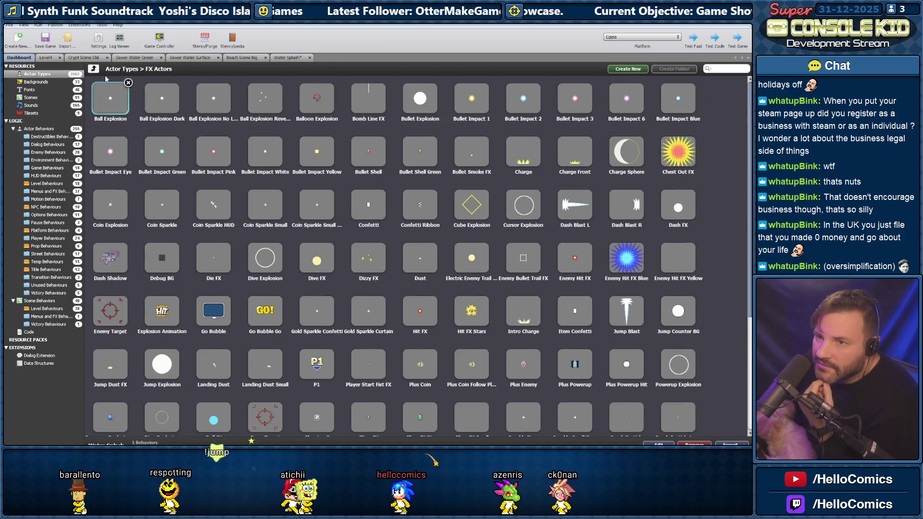
# Open the Boy actor from Game Actors and select its Player Action behaviour
pyautogui.click(96, 69)
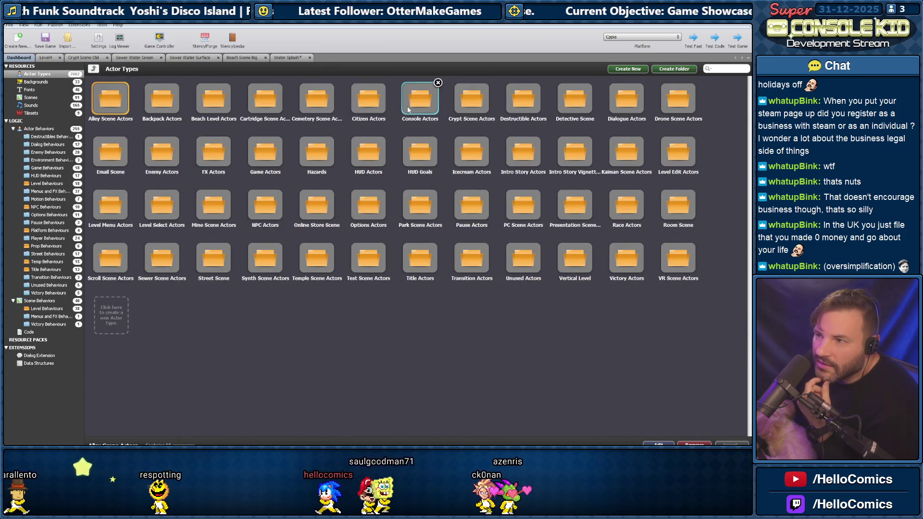
pyautogui.doubleClick(267, 155)
pyautogui.doubleClick(273, 101)
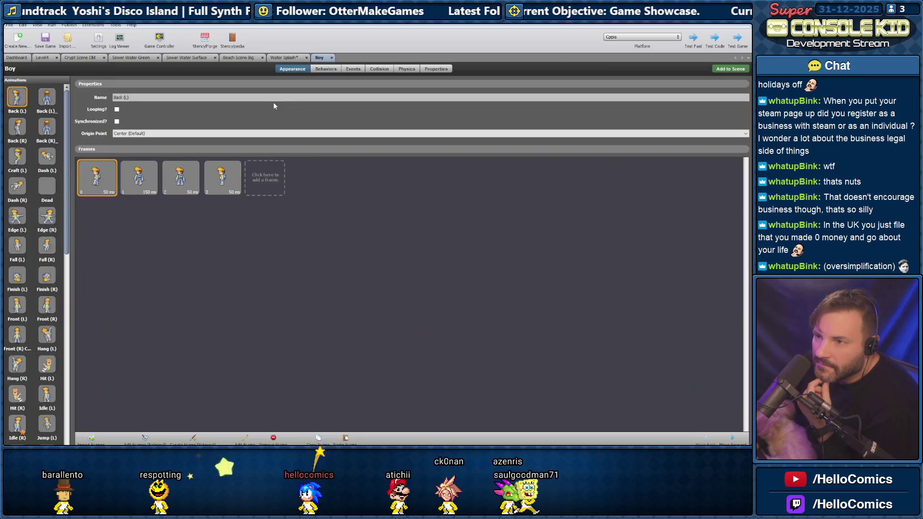
pyautogui.click(326, 68)
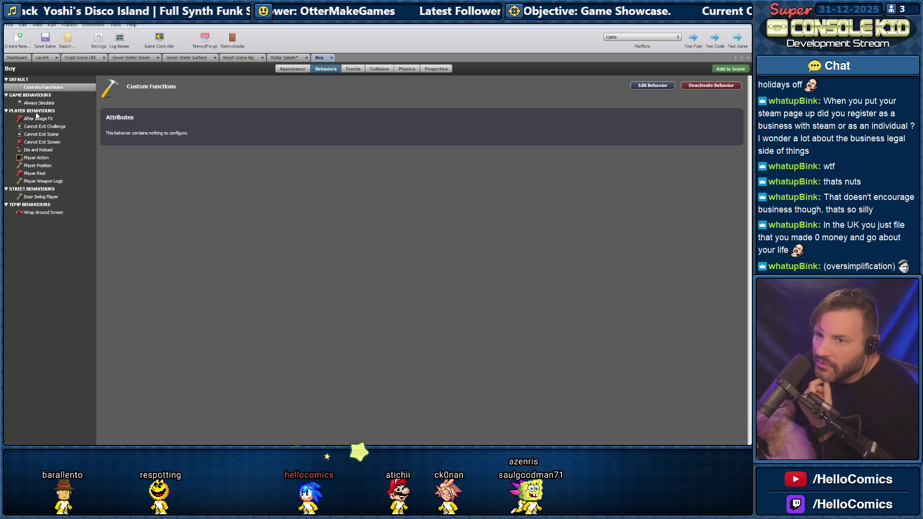
pyautogui.click(33, 159)
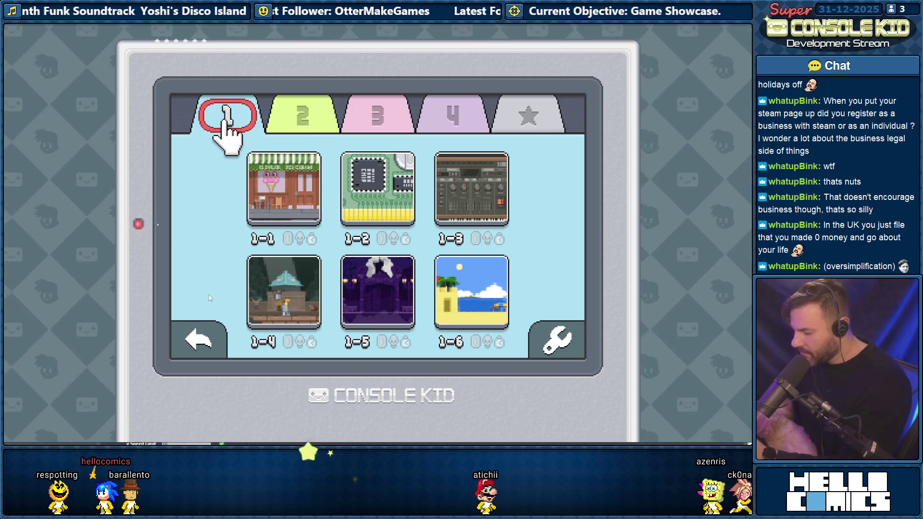
# Choose and start world 1 level 1-6 from the level-select screen
pyautogui.press('Down')
pyautogui.press('Down')
pyautogui.press('Right')
pyautogui.press('Right')
pyautogui.press('Return')
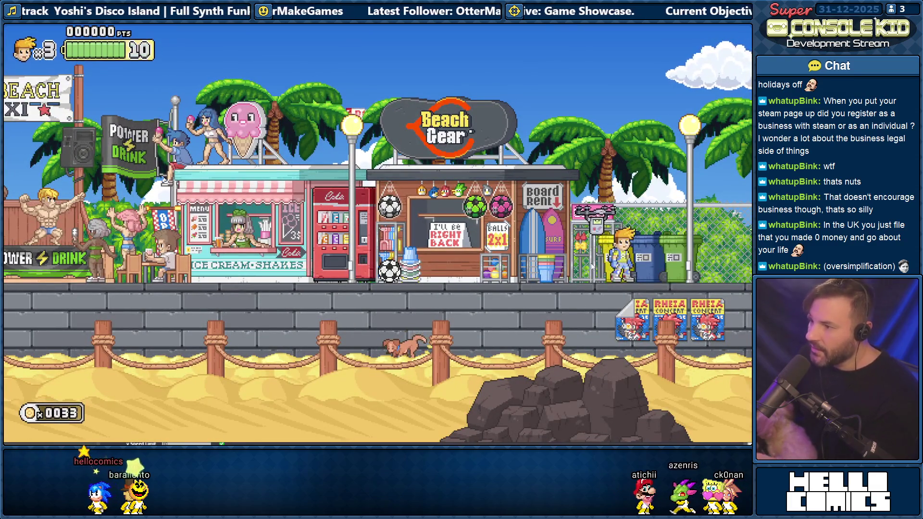
# Run the player left across the beach and jump
pyautogui.press('Left')
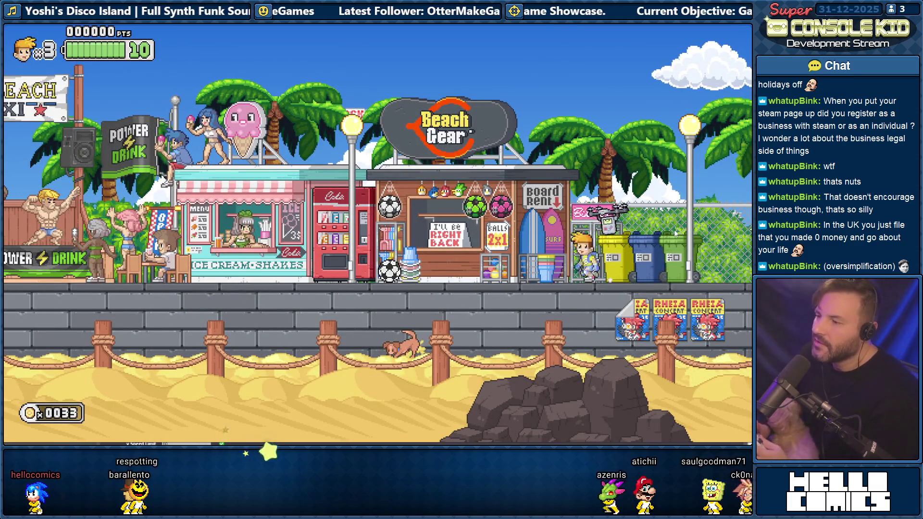
pyautogui.press('Left')
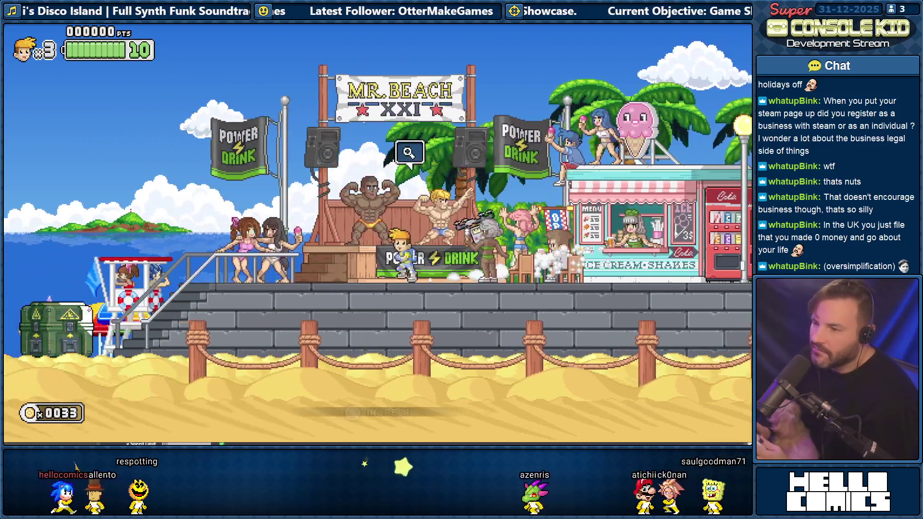
pyautogui.press('space')
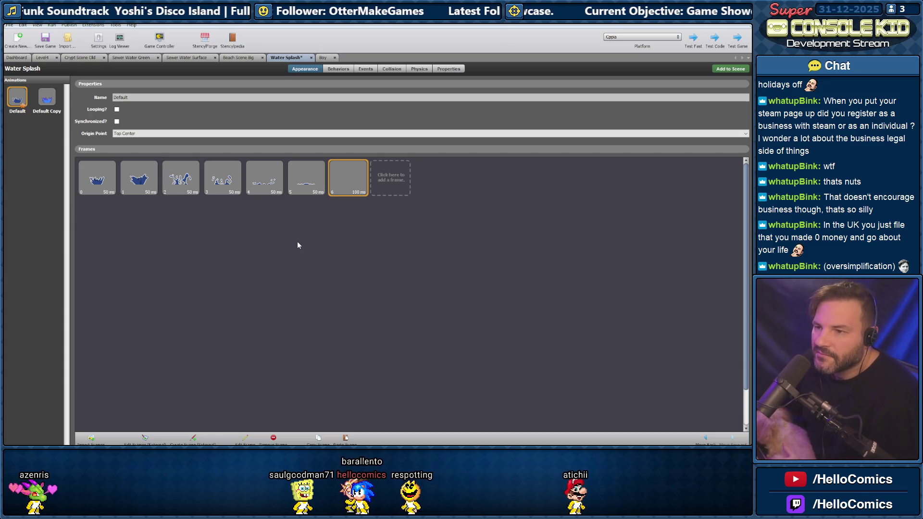
# Return to the Boy actor, check its animations and behaviours, and open Player Action's events
pyautogui.click(321, 58)
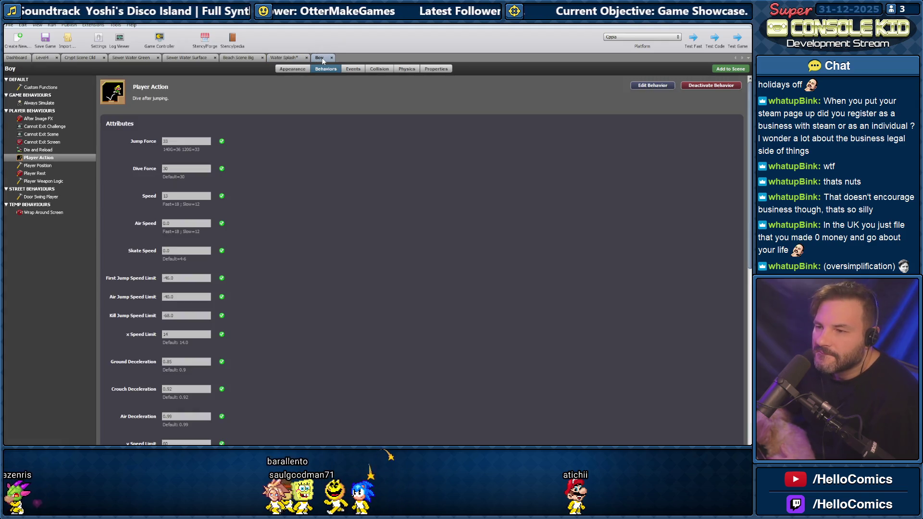
pyautogui.click(292, 69)
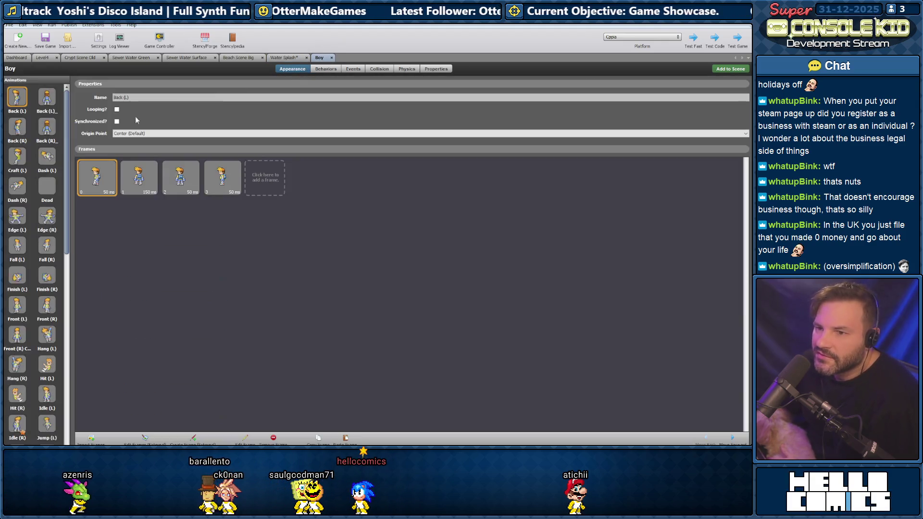
pyautogui.click(326, 69)
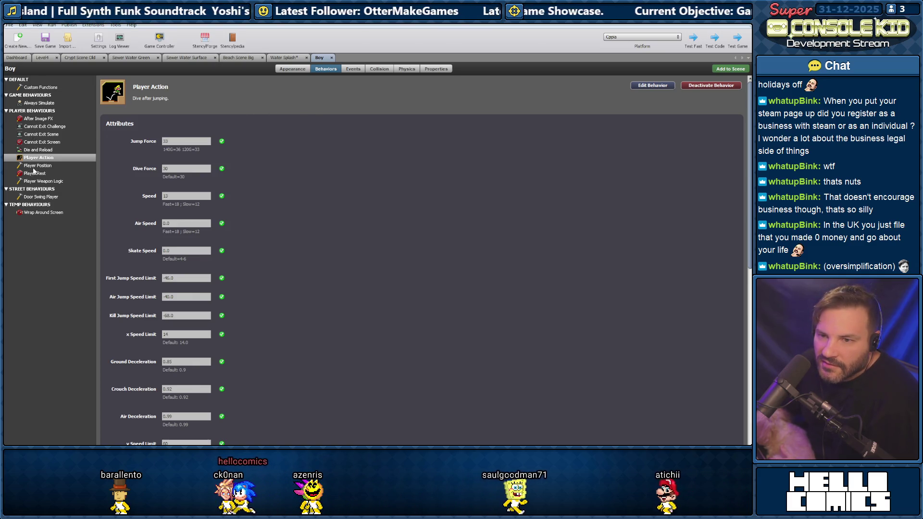
pyautogui.hotkey('ctrl', 's')
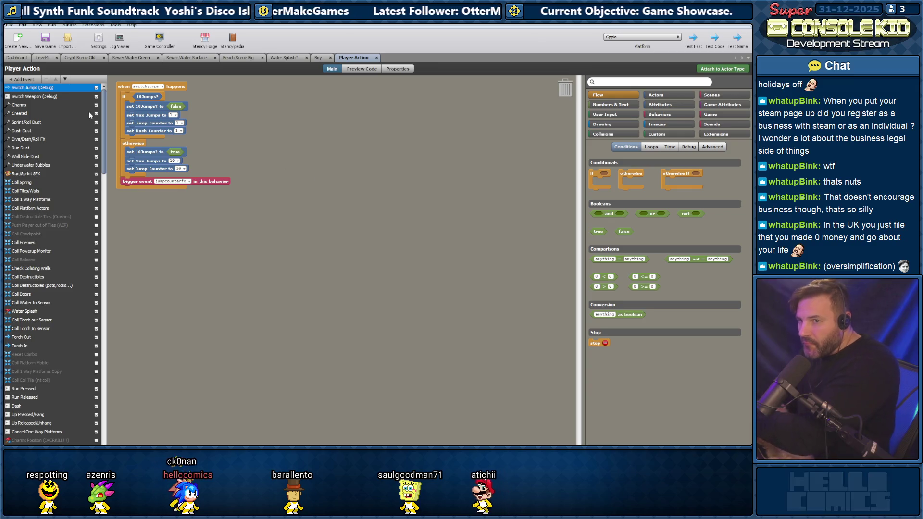
# View the Created, Water Splash, Coll Torch out Sensor and Coll Water In Sensor events
pyautogui.click(20, 113)
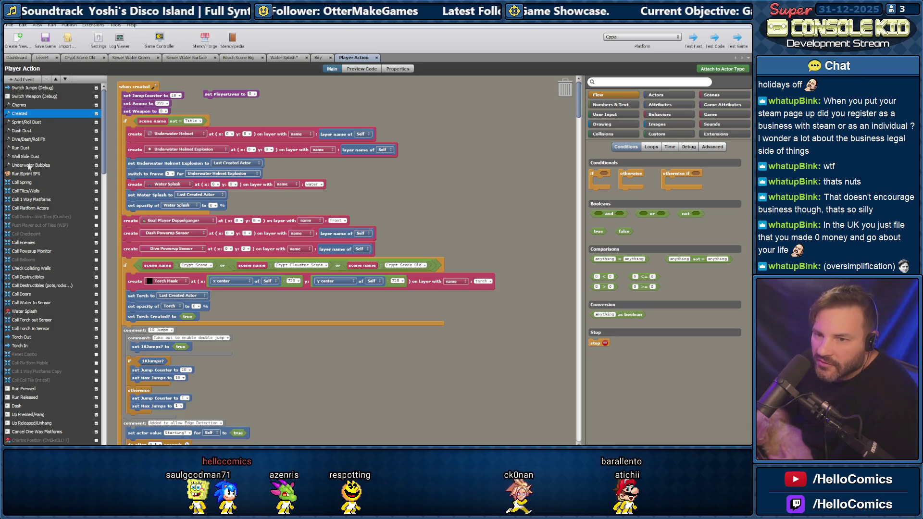
pyautogui.scroll(-5, 29, 166)
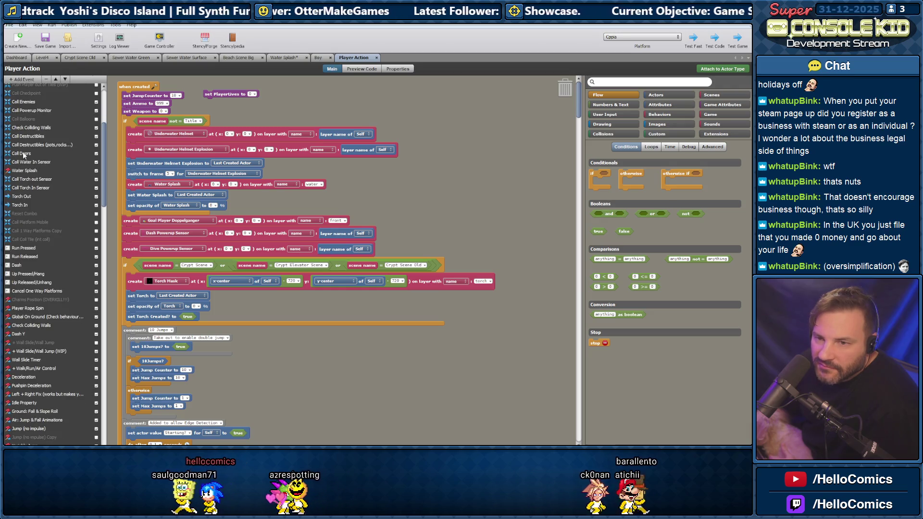
pyautogui.click(28, 171)
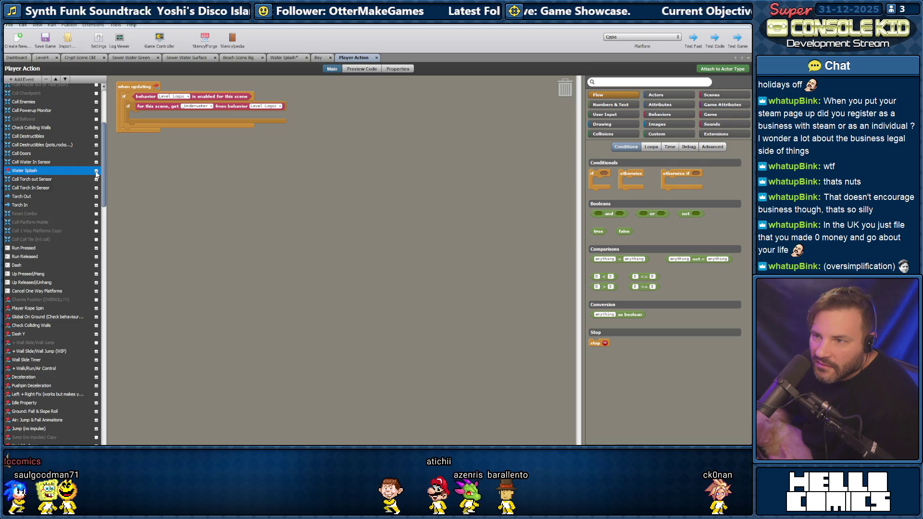
pyautogui.click(21, 180)
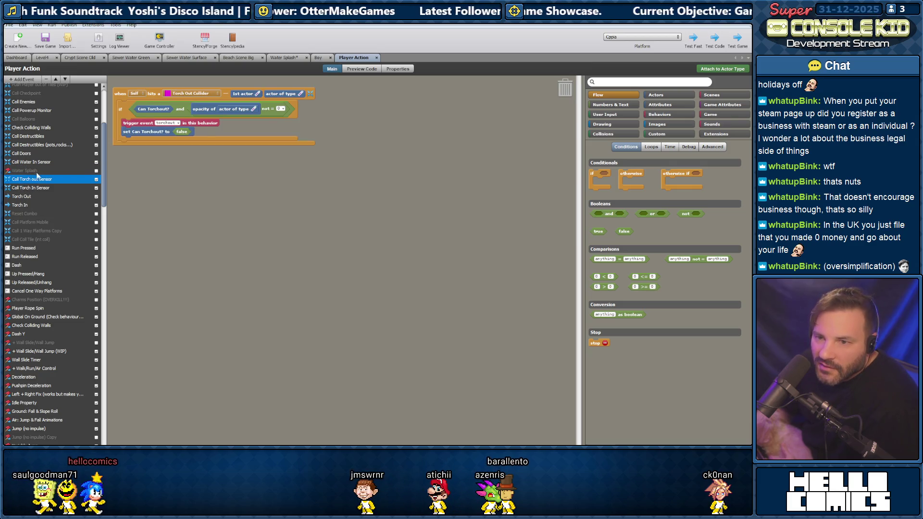
pyautogui.click(34, 163)
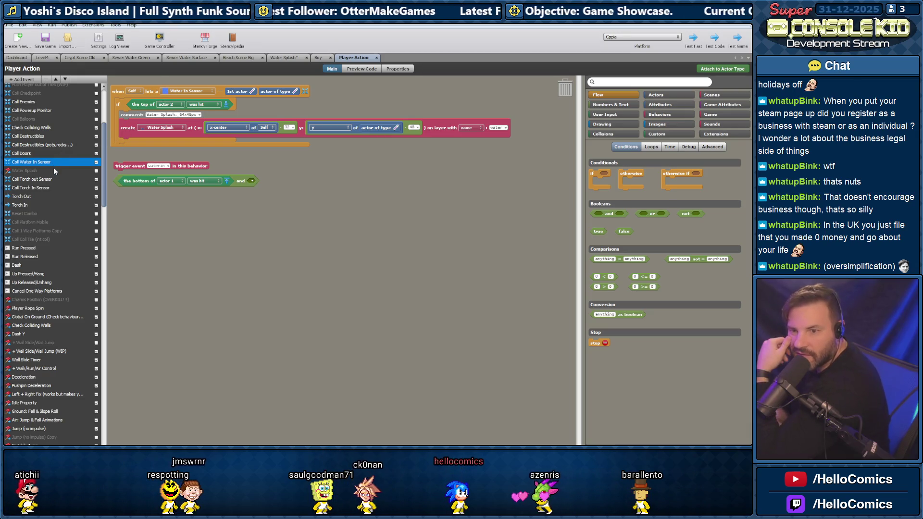
# Revisit the Water Splash and Coll Torch out Sensor events, browsing their blocks
pyautogui.click(39, 170)
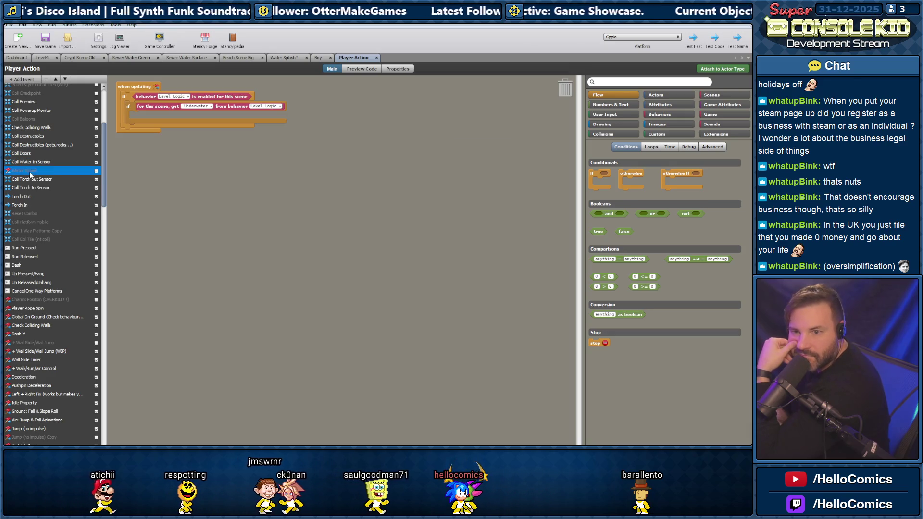
pyautogui.click(26, 179)
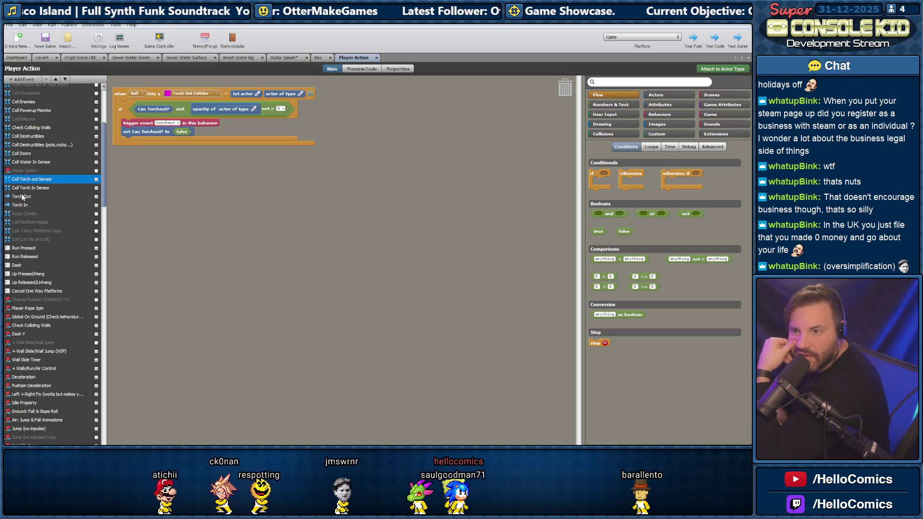
pyautogui.scroll(-4, 28, 207)
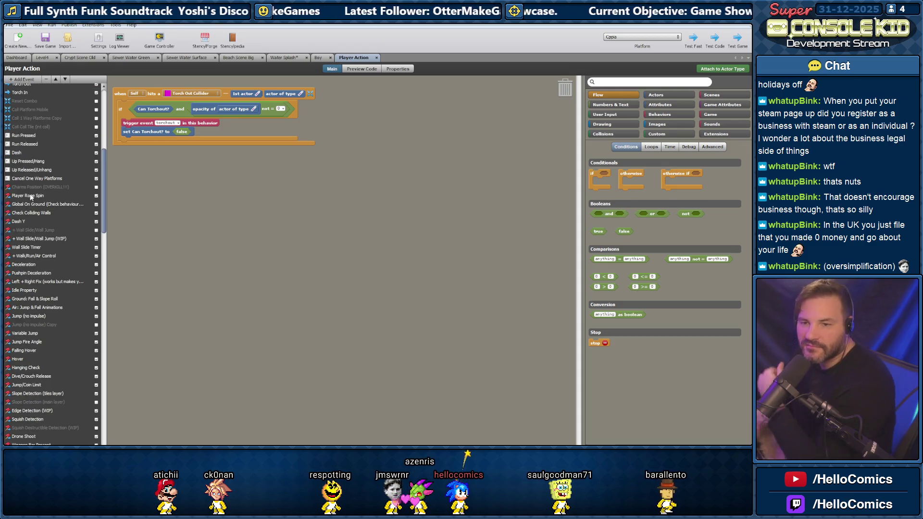
pyautogui.scroll(-9, 32, 202)
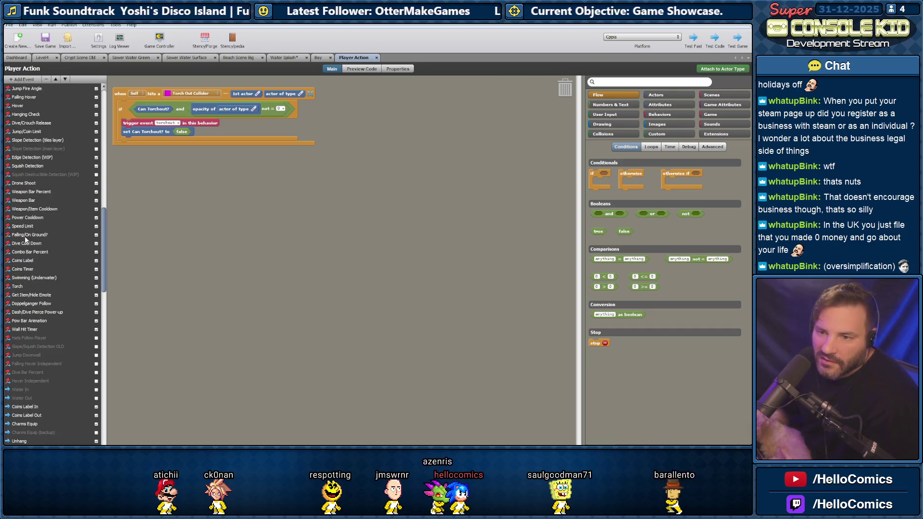
pyautogui.scroll(4, 20, 202)
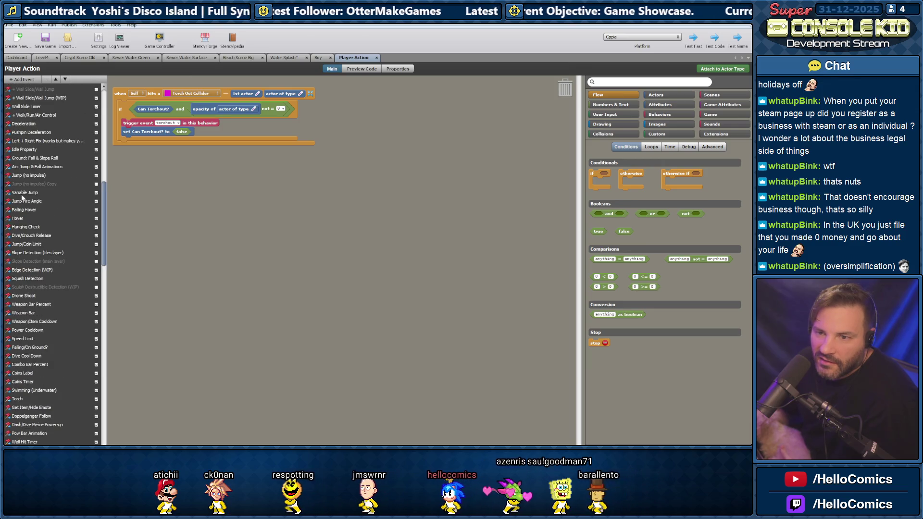
pyautogui.scroll(4, 25, 210)
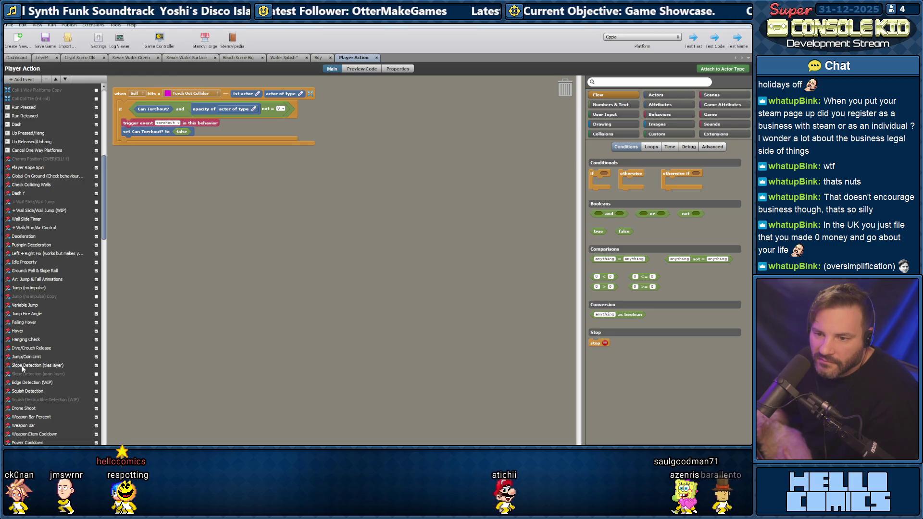
pyautogui.moveTo(105, 237); pyautogui.dragTo(95, 294)
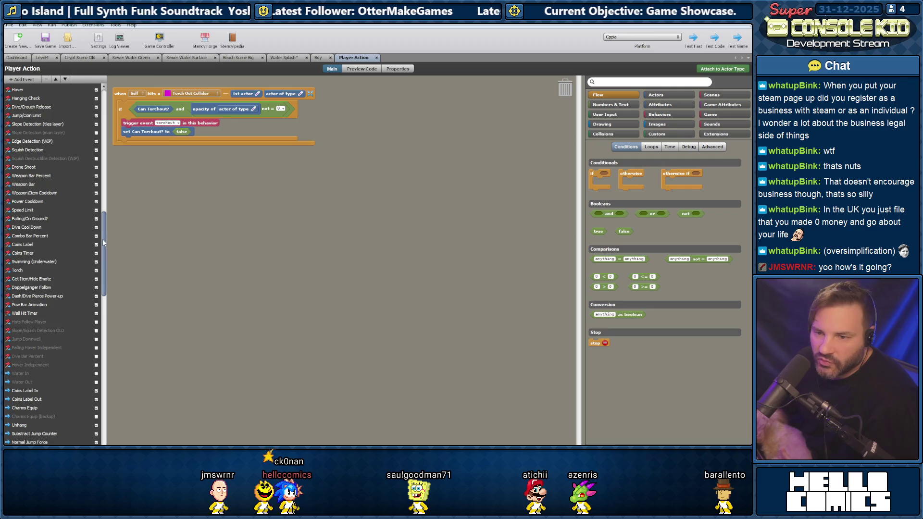
# Open the Swimming (Underwater) event and browse down through its blocks
pyautogui.click(20, 263)
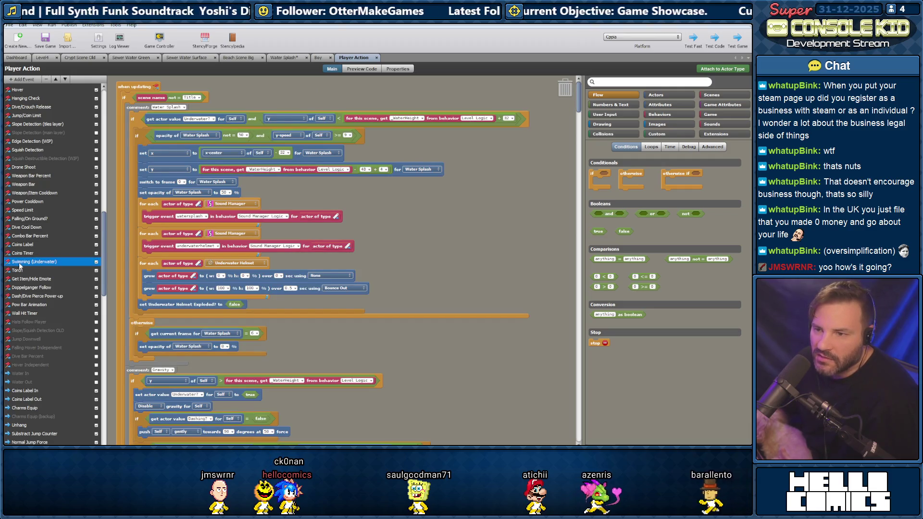
pyautogui.scroll(-3, 168, 148)
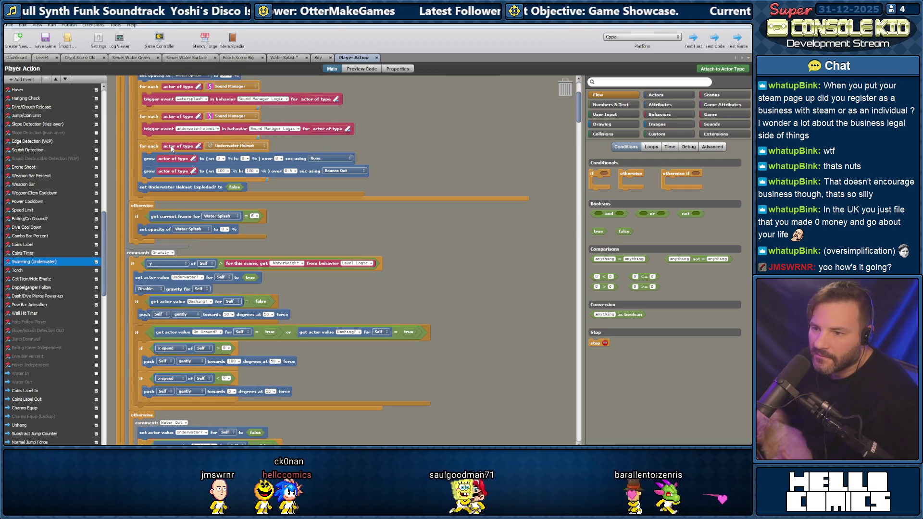
pyautogui.scroll(-4, 172, 149)
pyautogui.scroll(-5, 173, 151)
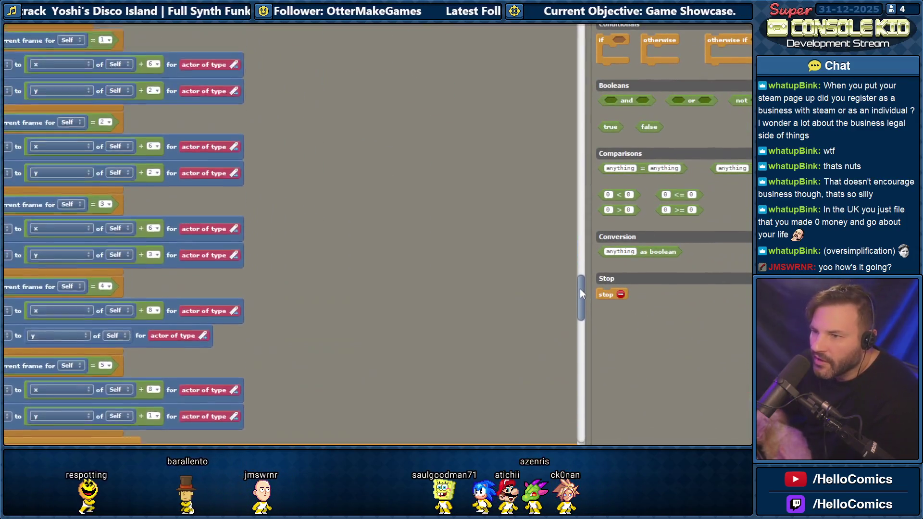
pyautogui.moveTo(580, 294)
pyautogui.mouseDown()
pyautogui.moveTo(564, 180)
pyautogui.moveTo(567, 189)
pyautogui.mouseUp()
# Browse back up and switch the Attributes palette from getters to setter blocks
pyautogui.scroll(5, 566, 186)
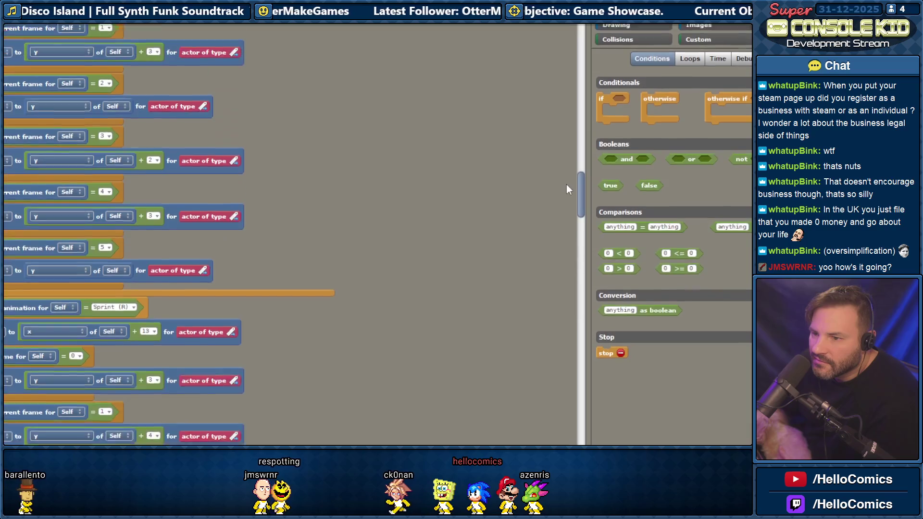
pyautogui.scroll(8, 572, 183)
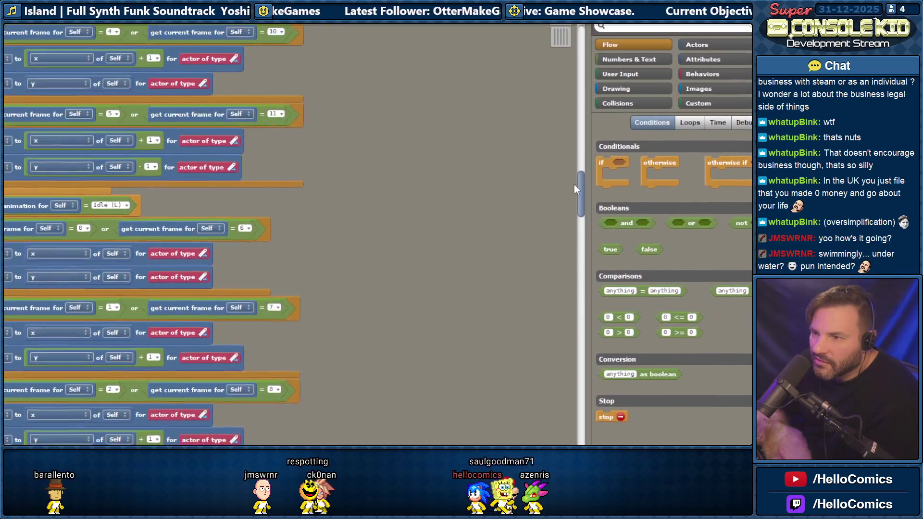
pyautogui.scroll(10, 580, 185)
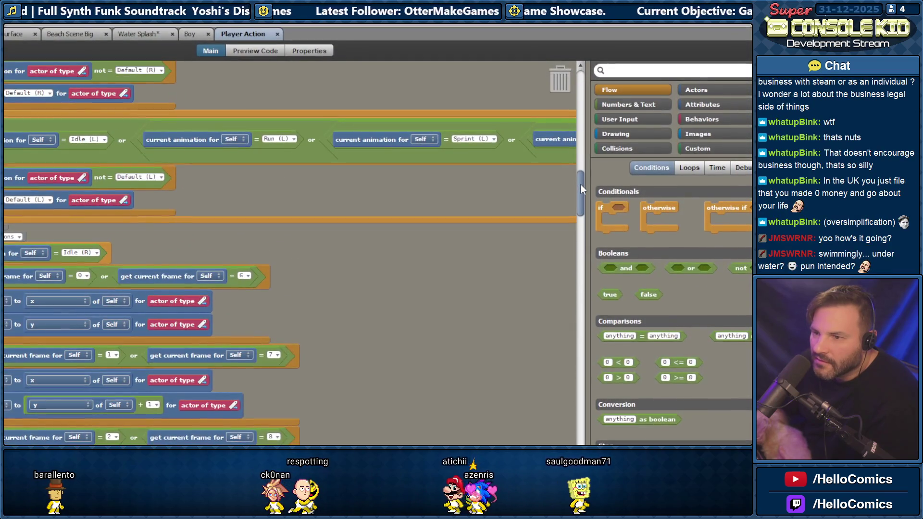
pyautogui.scroll(3, 581, 184)
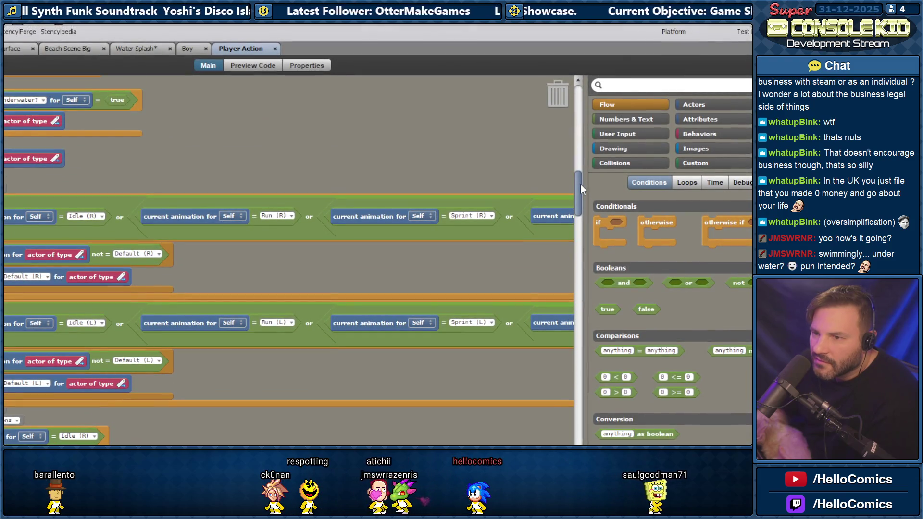
pyautogui.scroll(5, 566, 190)
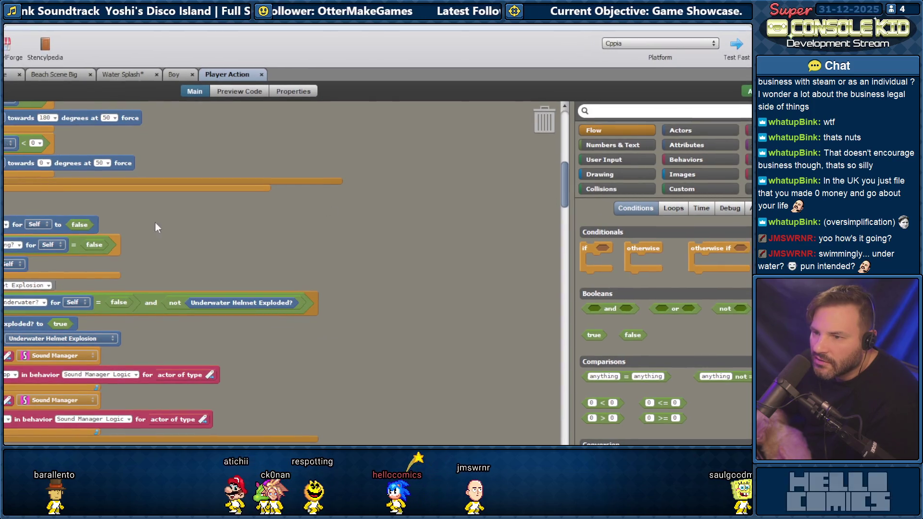
pyautogui.moveTo(584, 191); pyautogui.dragTo(581, 144)
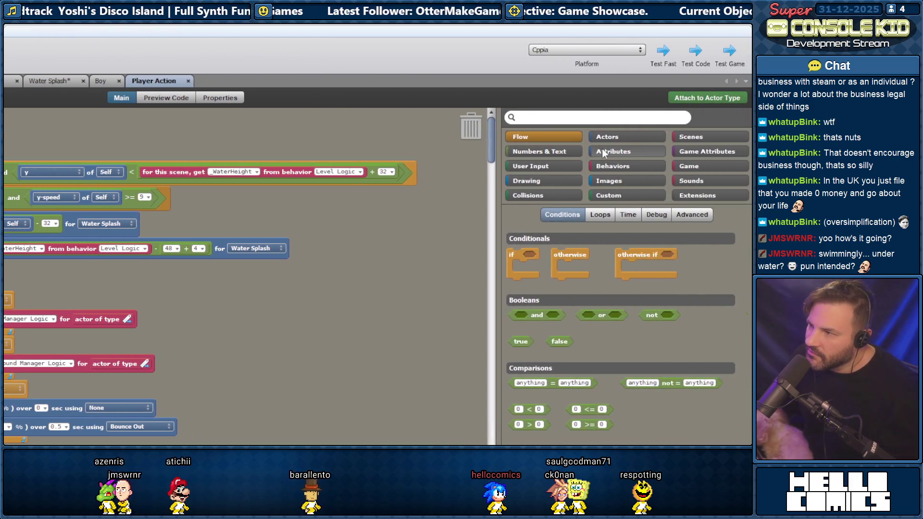
pyautogui.click(595, 215)
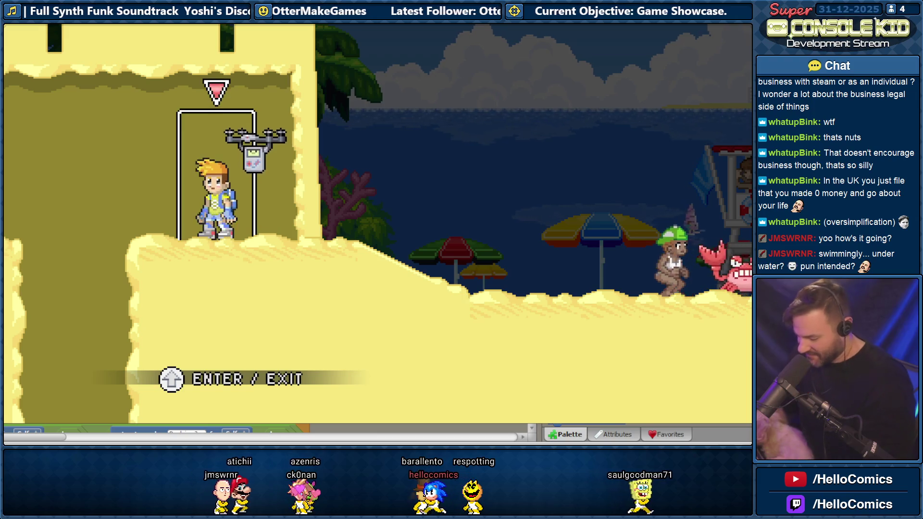
pyautogui.press('Up')
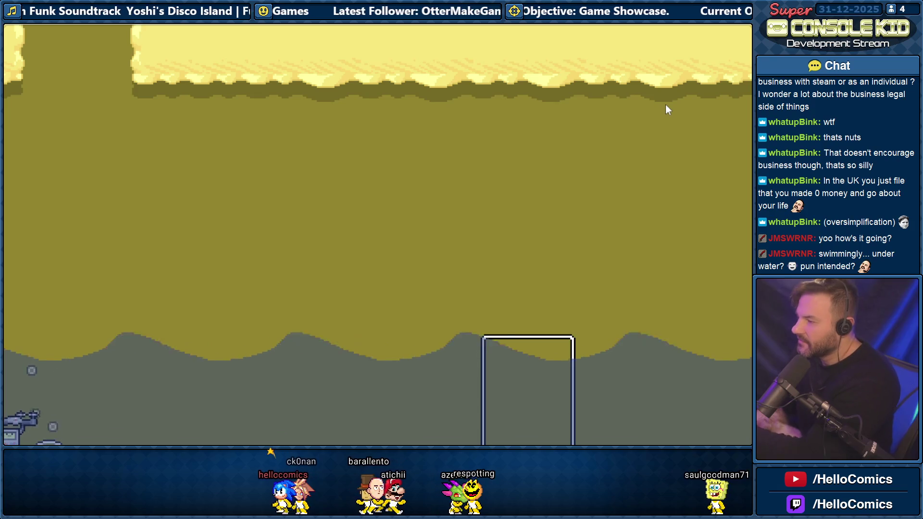
pyautogui.press('Escape')
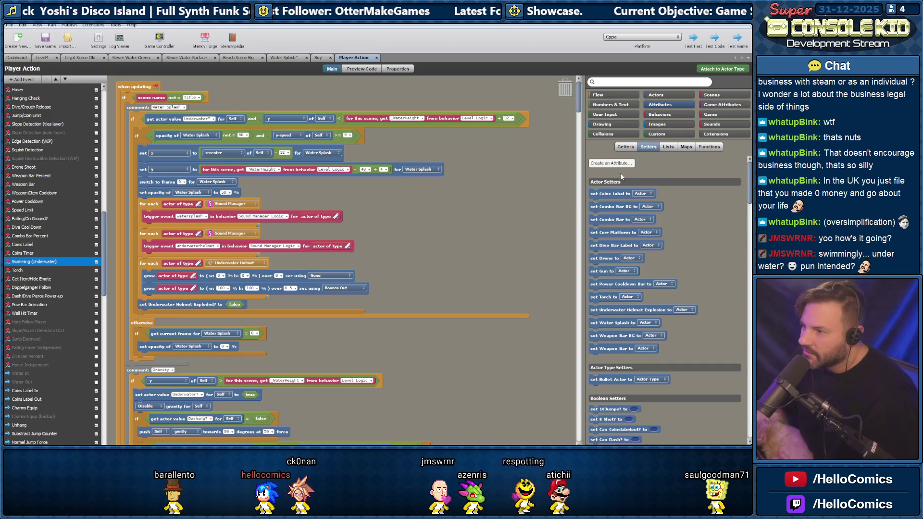
# Search the palette for 'layer' and place a move-within-layer block, keeping direction down
pyautogui.click(619, 84)
pyautogui.write('la')
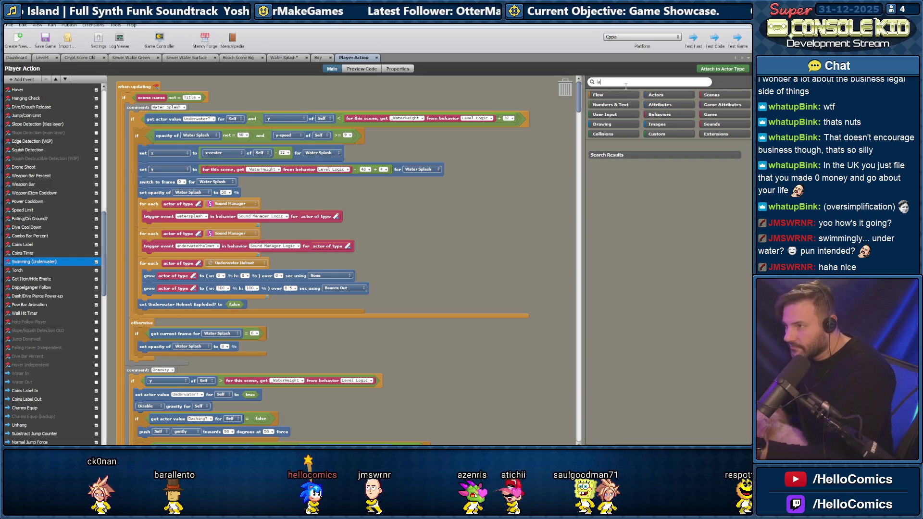
pyautogui.write('yer')
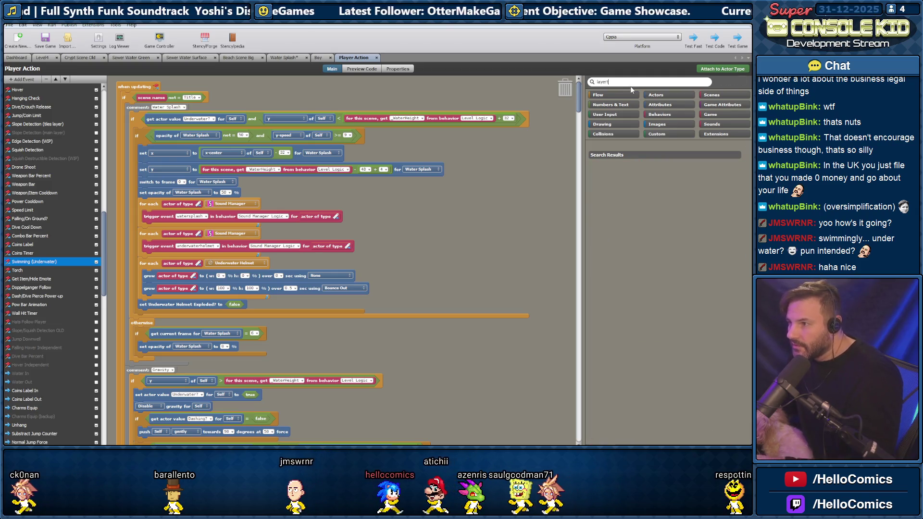
pyautogui.moveTo(594, 217); pyautogui.dragTo(407, 222)
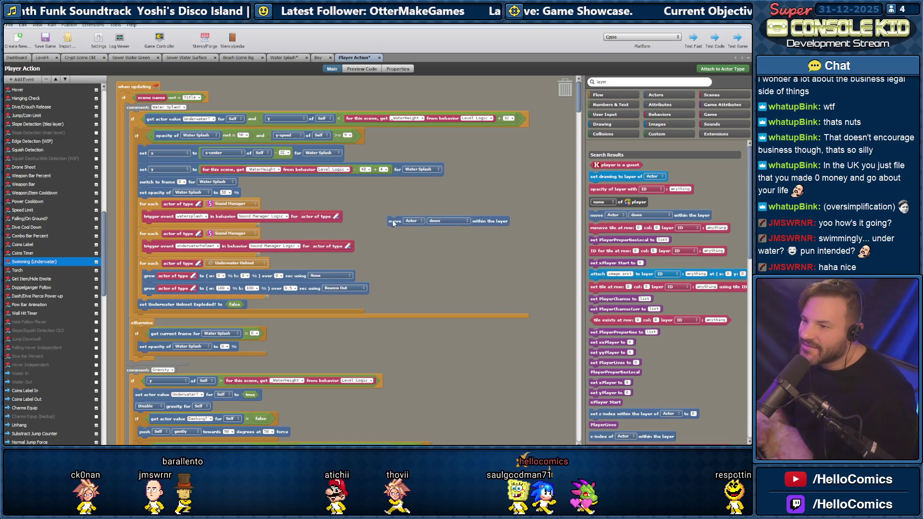
pyautogui.click(432, 222)
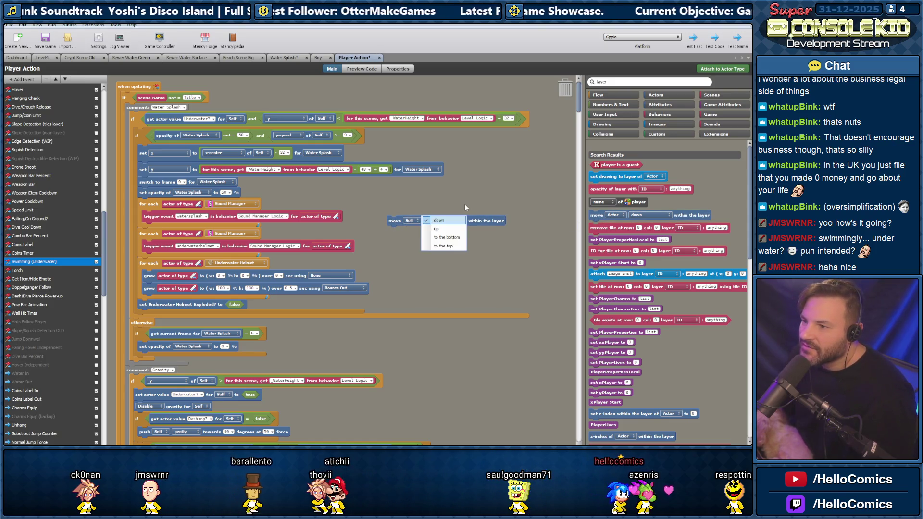
pyautogui.click(465, 206)
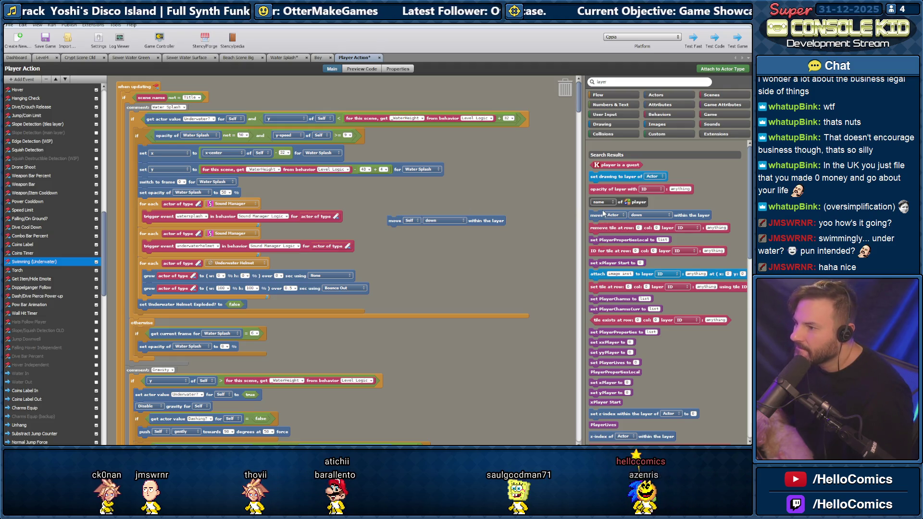
# Add a send-to-layer block targeting the Water Splash attribute by layer name, below set y
pyautogui.scroll(-10, 602, 234)
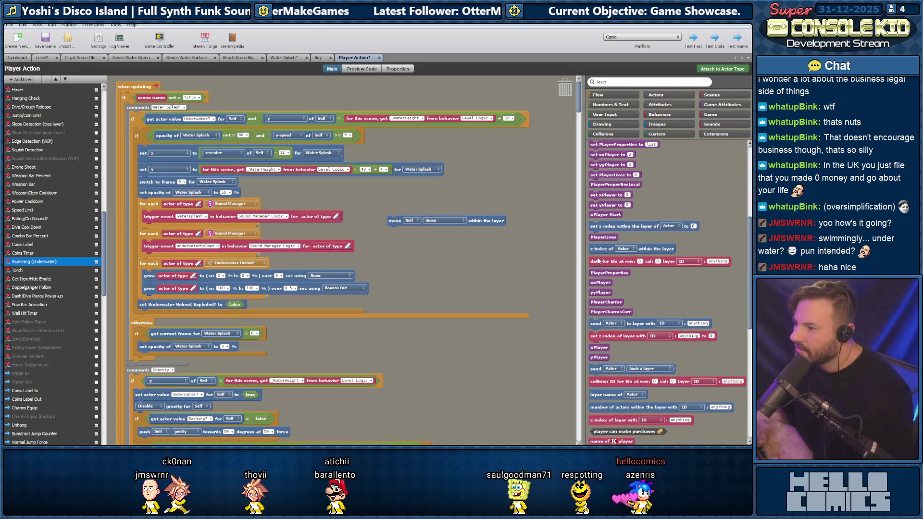
pyautogui.moveTo(634, 280); pyautogui.dragTo(431, 239)
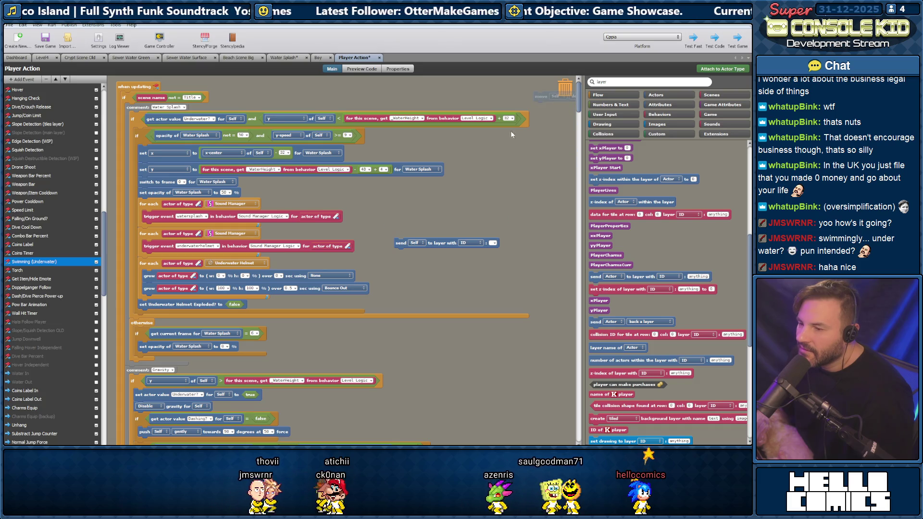
pyautogui.click(417, 243)
pyautogui.click(423, 235)
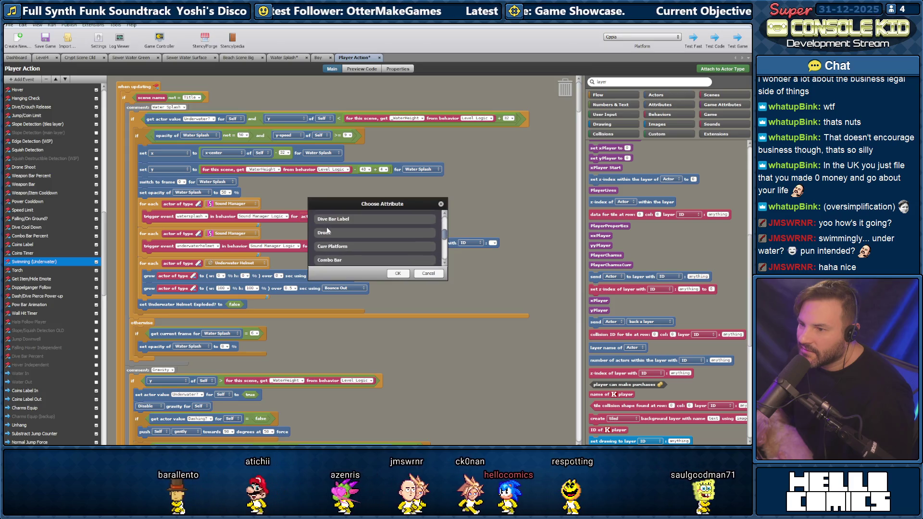
pyautogui.scroll(-3, 327, 230)
pyautogui.click(337, 244)
pyautogui.click(398, 274)
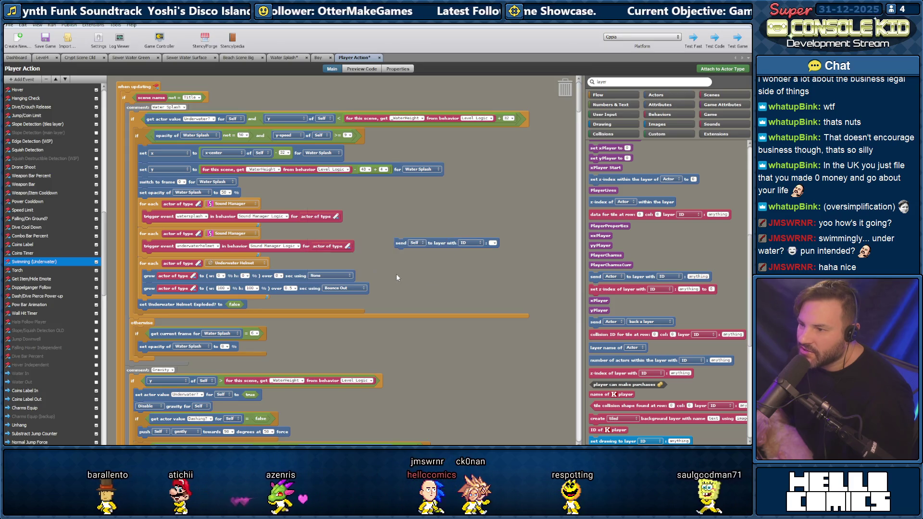
pyautogui.click(489, 244)
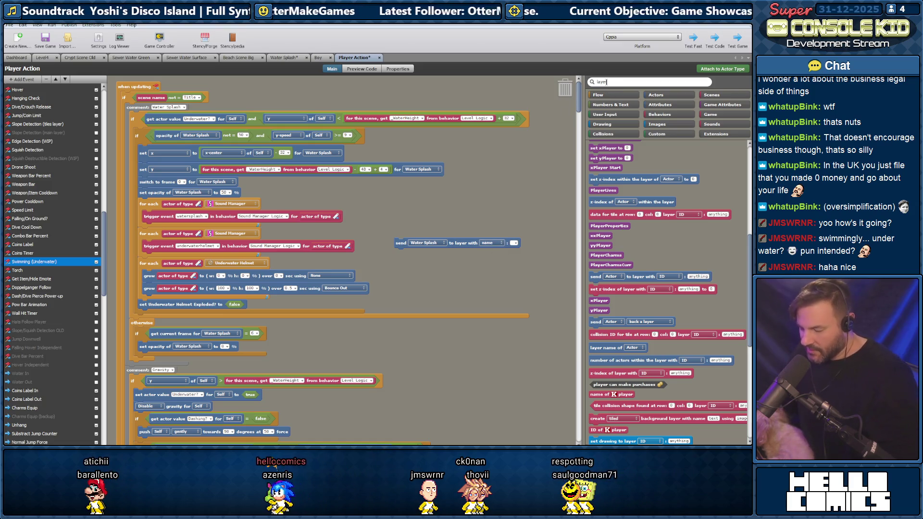
pyautogui.write(' name')
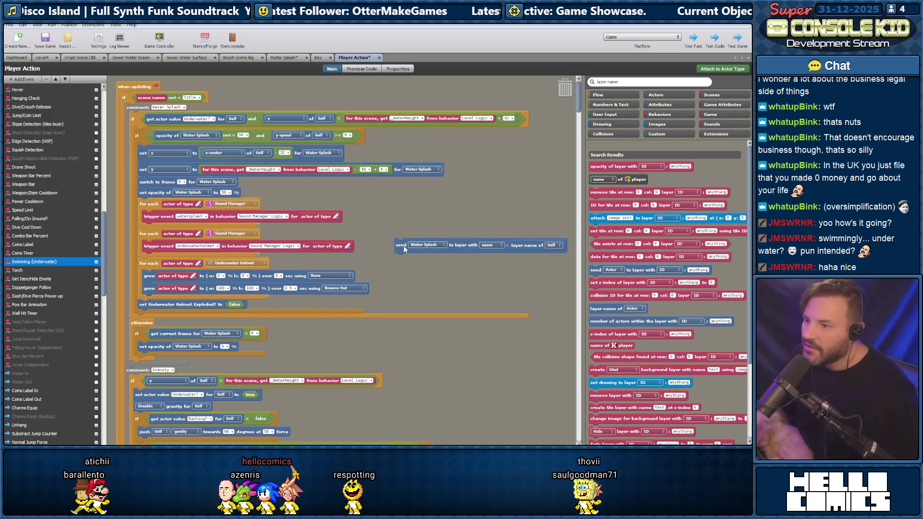
pyautogui.moveTo(404, 247)
pyautogui.mouseDown()
pyautogui.moveTo(265, 199)
pyautogui.moveTo(154, 184)
pyautogui.moveTo(167, 185)
pyautogui.mouseUp()
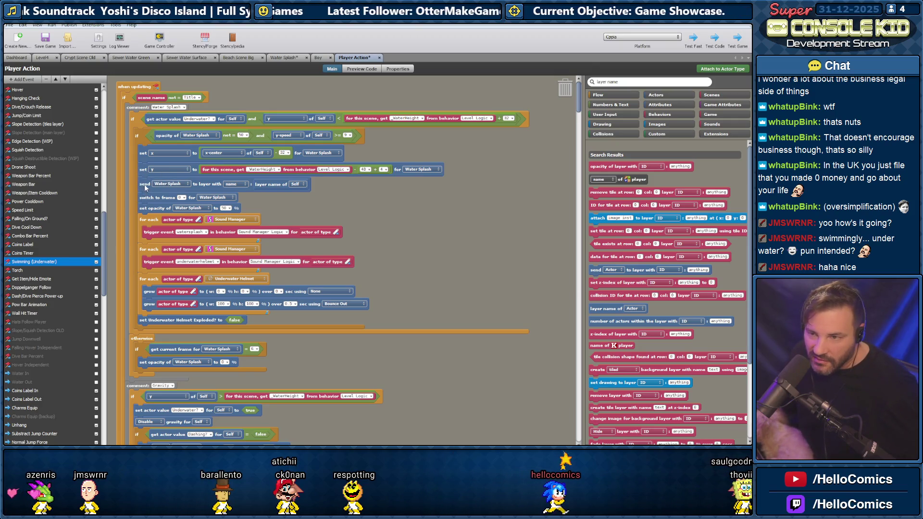
# Move the send-to-layer block below the Water Splash opacity setting, then open Level4
pyautogui.moveTo(145, 186); pyautogui.dragTo(147, 190)
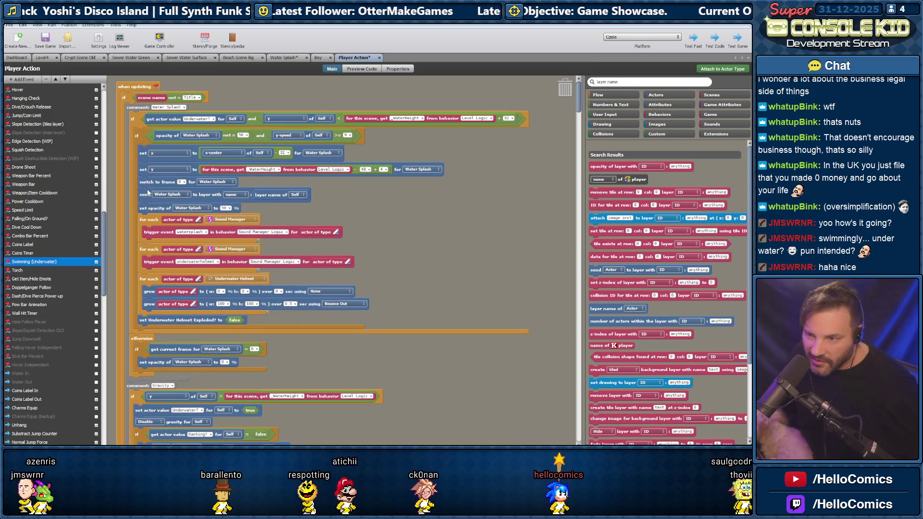
pyautogui.moveTo(147, 193); pyautogui.dragTo(148, 206)
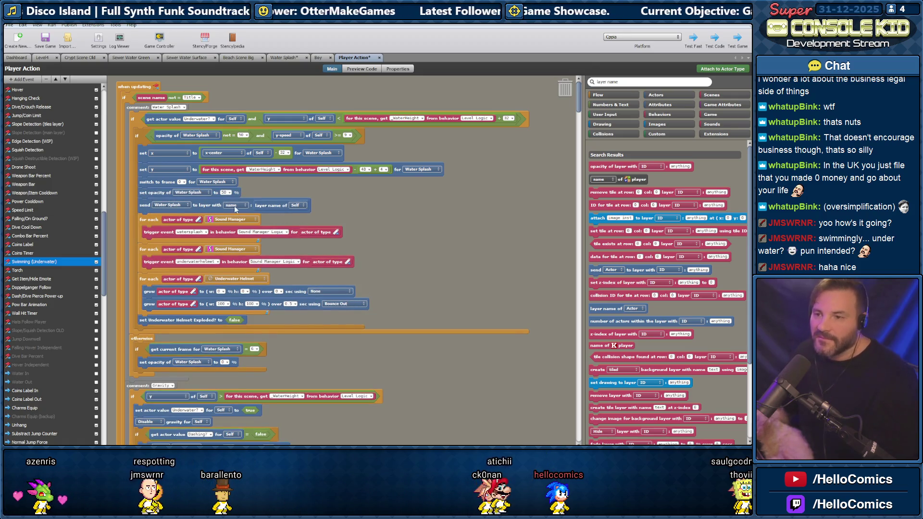
pyautogui.click(40, 58)
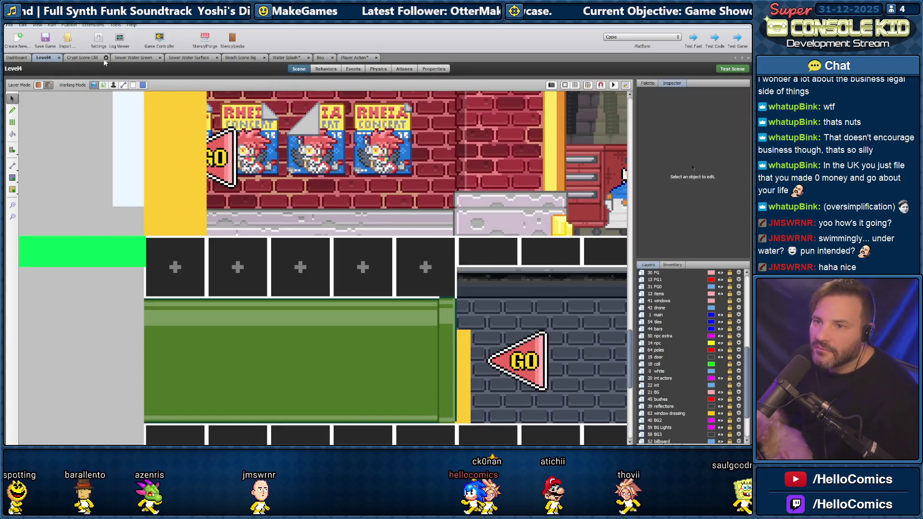
# Switch to Beach Scene Big and save and test-run it
pyautogui.click(241, 57)
pyautogui.click(728, 70)
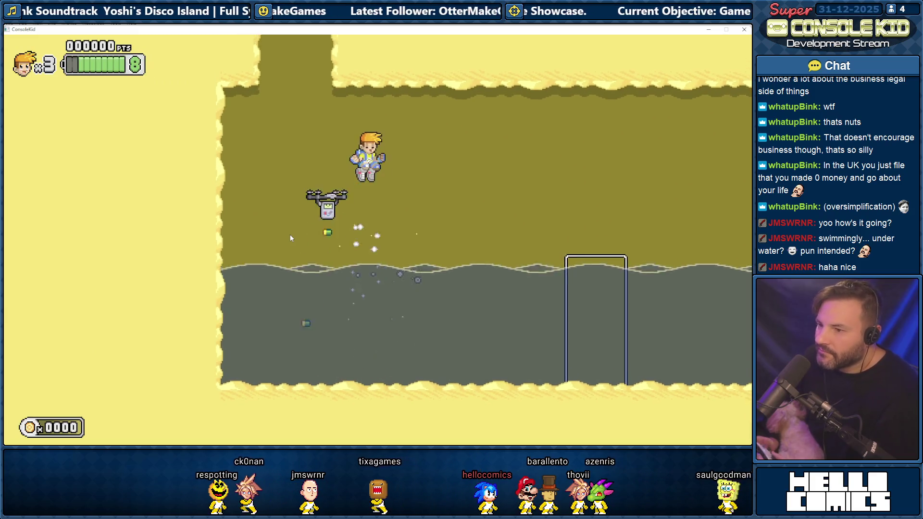
# Leap repeatedly out of the water and swim into the box to refill health
pyautogui.press('space')
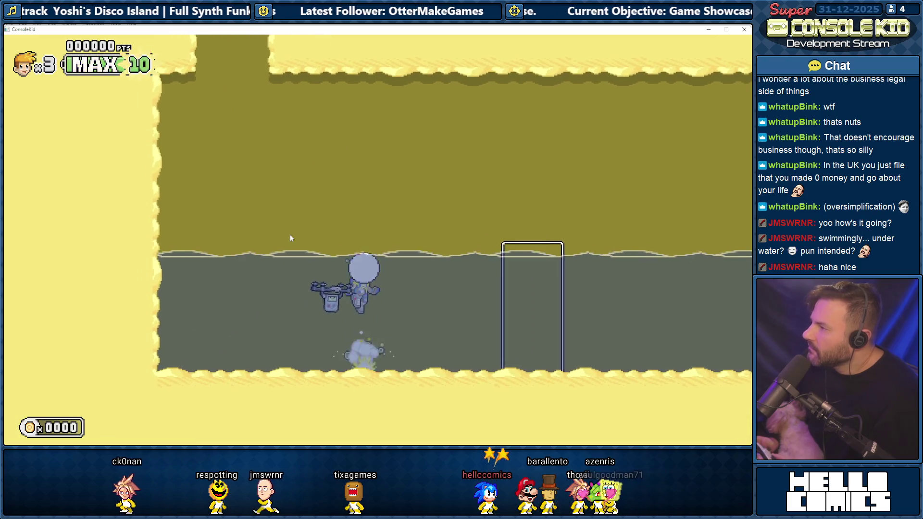
pyautogui.press('space')
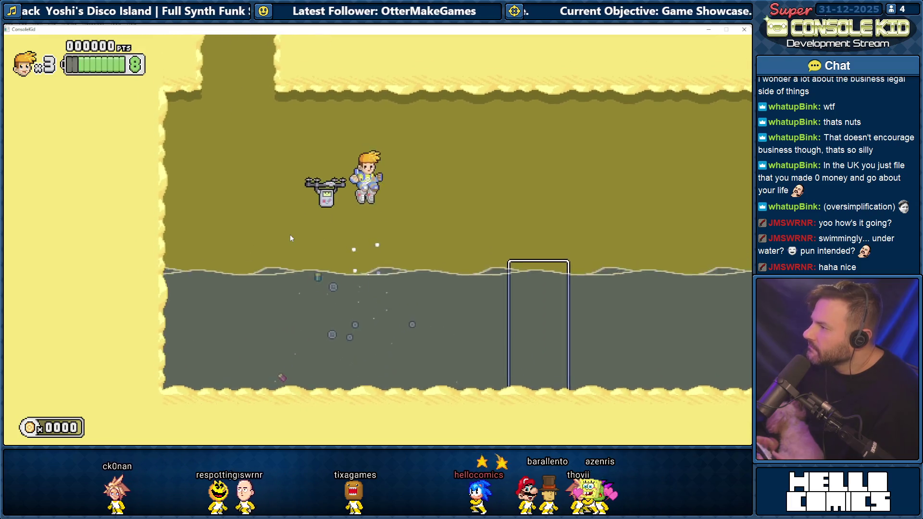
pyautogui.press('space')
pyautogui.press('Right')
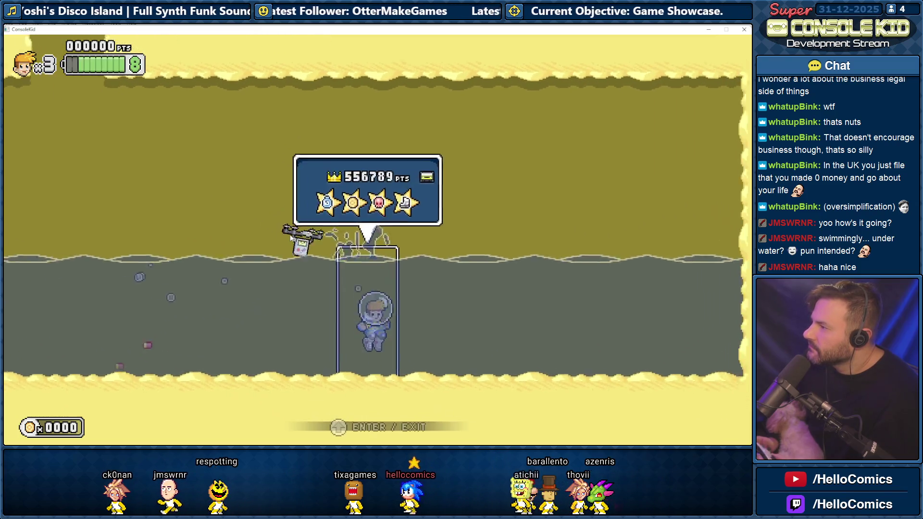
pyautogui.press('space')
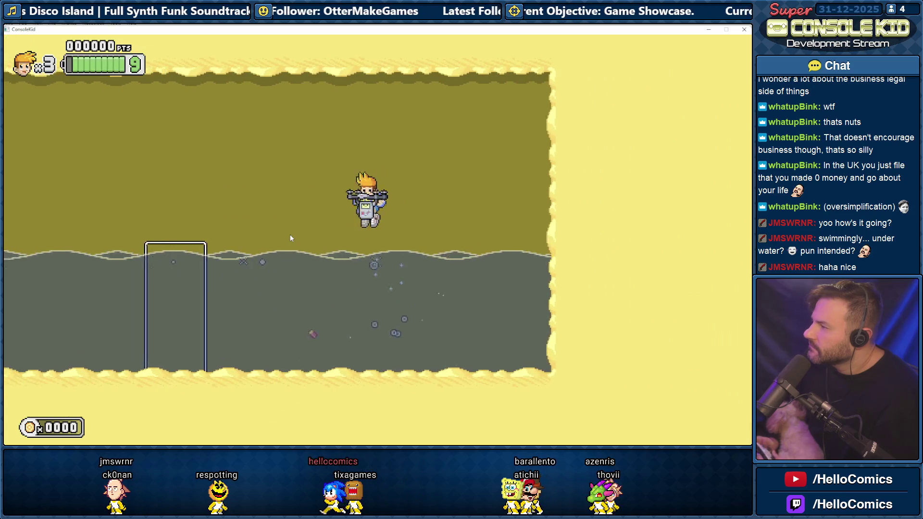
pyautogui.press('space')
pyautogui.press('space')
pyautogui.press('Left')
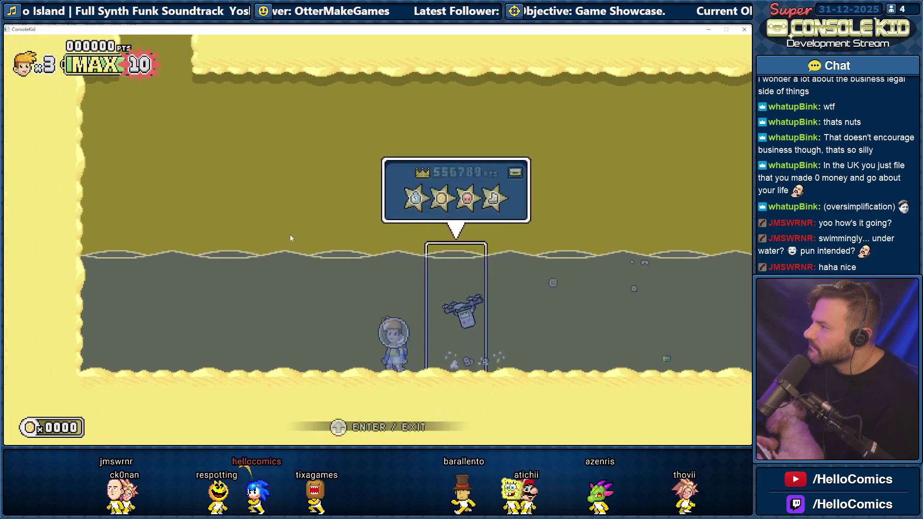
pyautogui.press('space')
pyautogui.press('Right')
pyautogui.press('space')
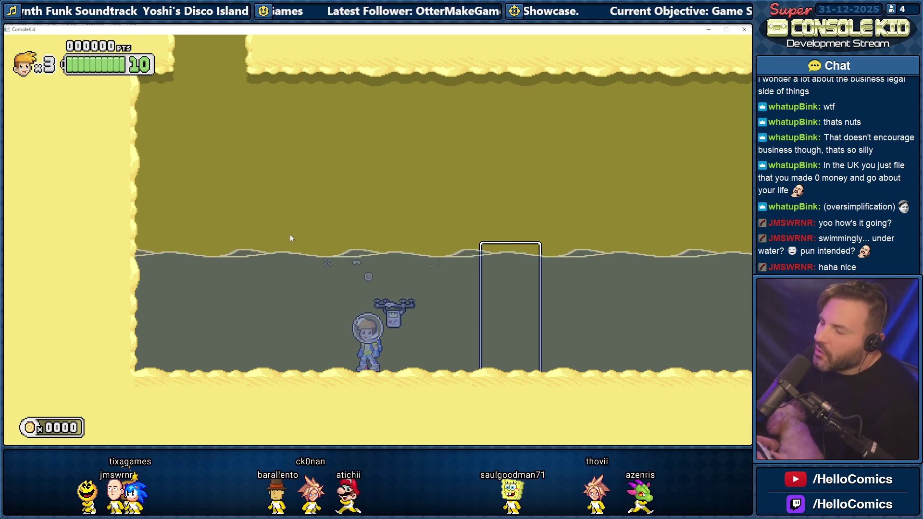
# Ride the drone to the surface, fly right past the door, then swim back left
pyautogui.press('space')
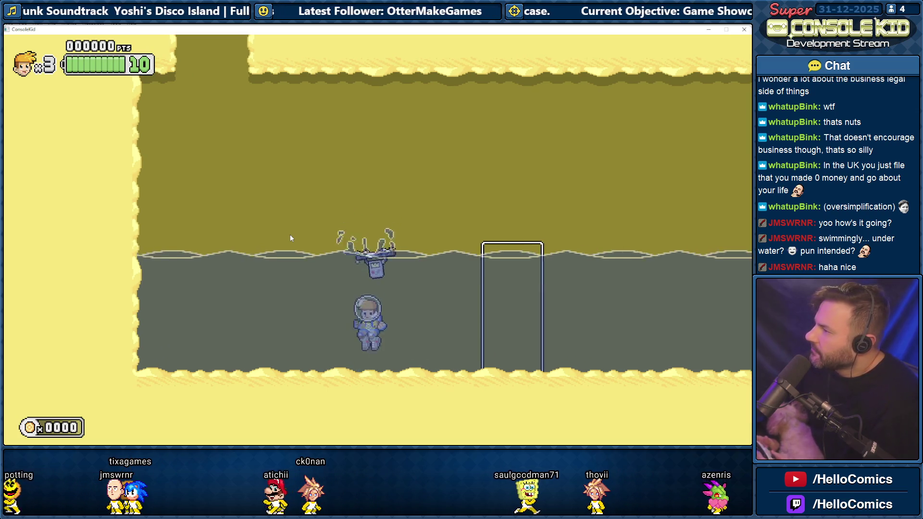
pyautogui.press('space')
pyautogui.press('space')
pyautogui.press('space')
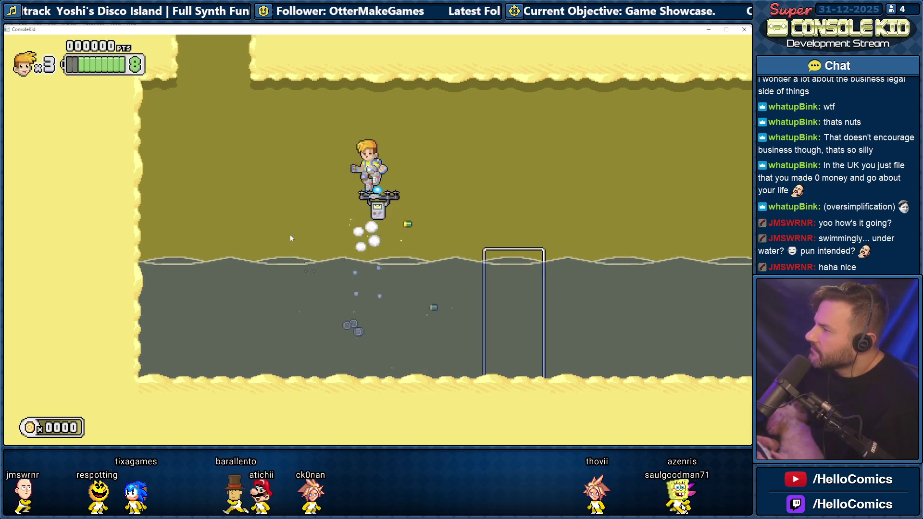
pyautogui.press('space')
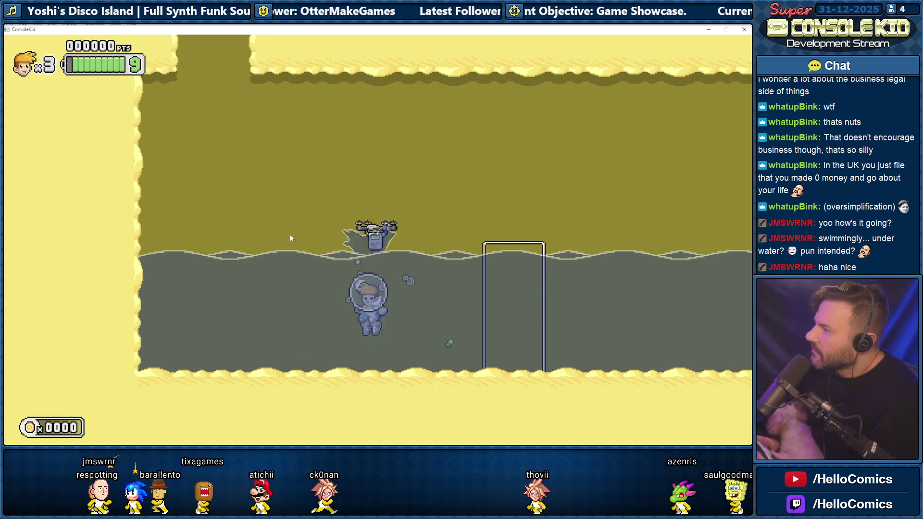
pyautogui.press('Right')
pyautogui.press('space')
pyautogui.press('Right')
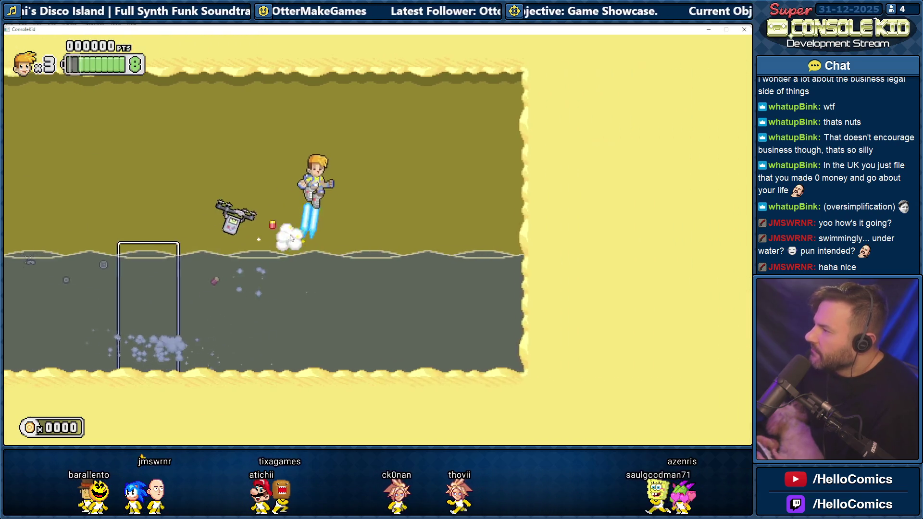
pyautogui.press('space')
pyautogui.press('space')
pyautogui.press('Left')
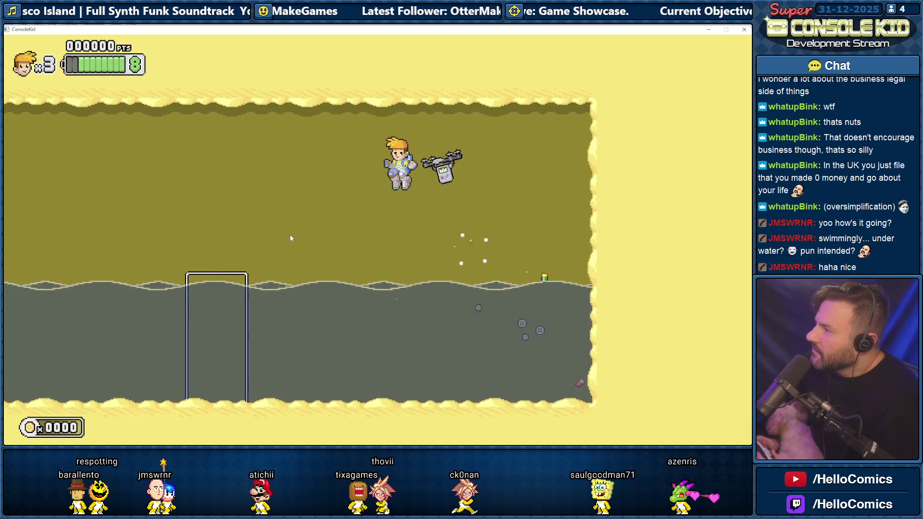
pyautogui.press('Left')
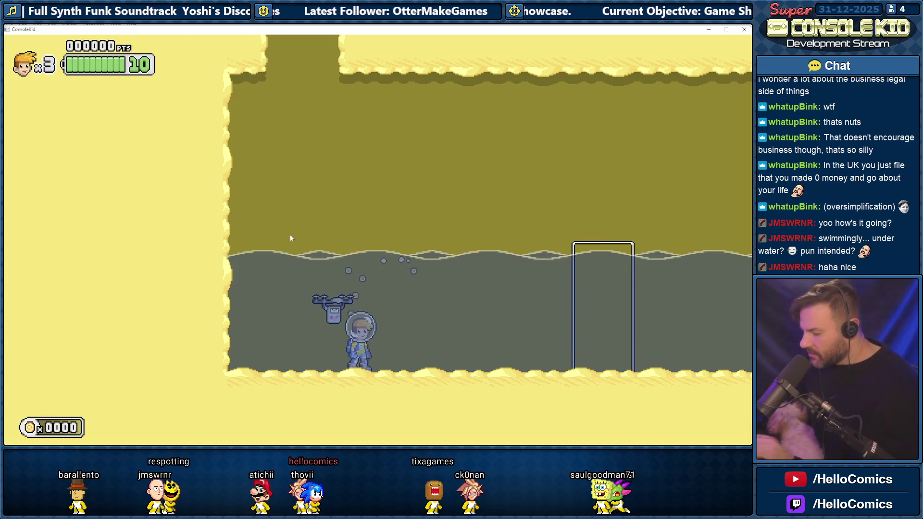
# Leave to level select and start the bottom-left jungle temple level
pyautogui.press('Escape')
pyautogui.press('Down')
pyautogui.press('Down')
pyautogui.press('space')
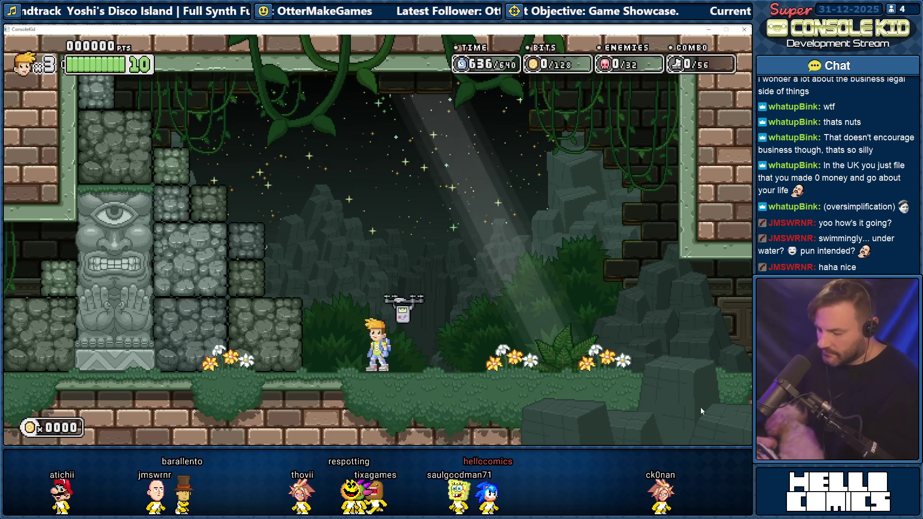
# Mute the game music in the Audio options and resume the temple level
pyautogui.press('Escape')
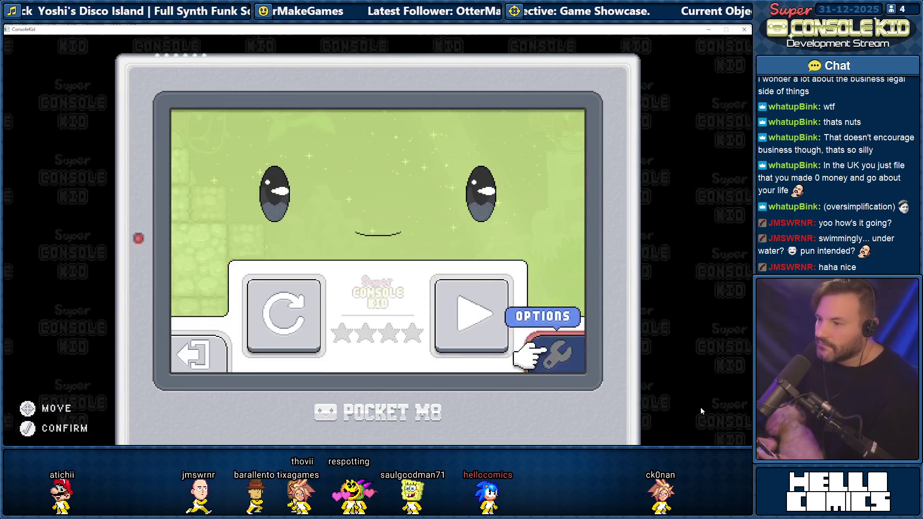
pyautogui.press('Return')
pyautogui.press('Down')
pyautogui.press('Return')
pyautogui.press('Down')
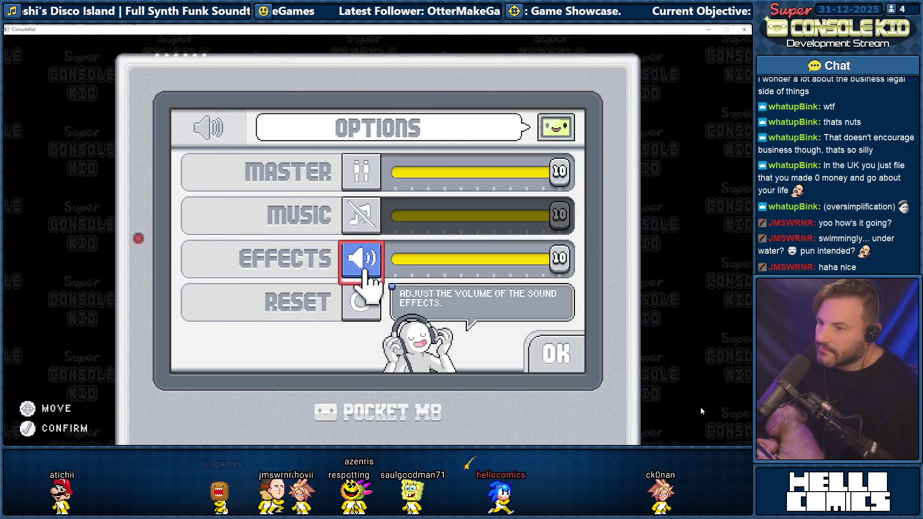
pyautogui.press('Down')
pyautogui.press('Down')
pyautogui.press('Return')
pyautogui.press('Escape')
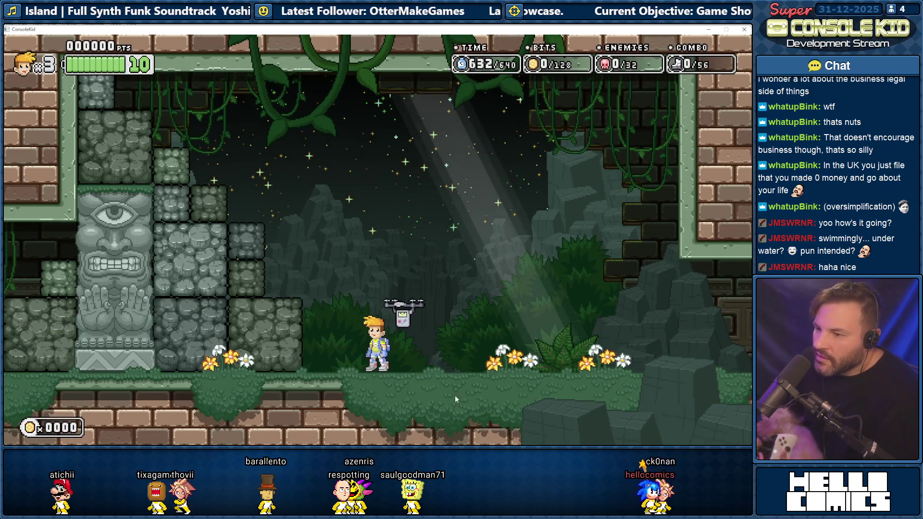
# Run left through the doorway into the totem room and inspect the locked door
pyautogui.press('Left')
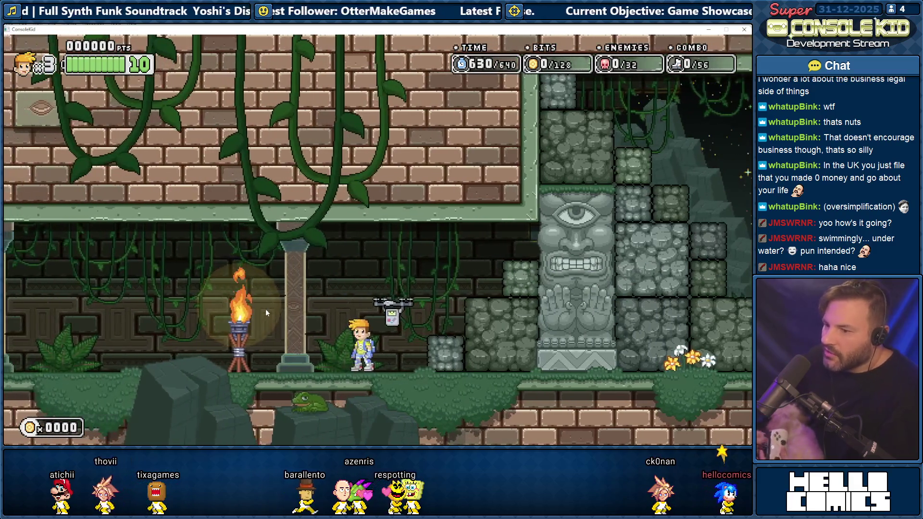
pyautogui.press('Left')
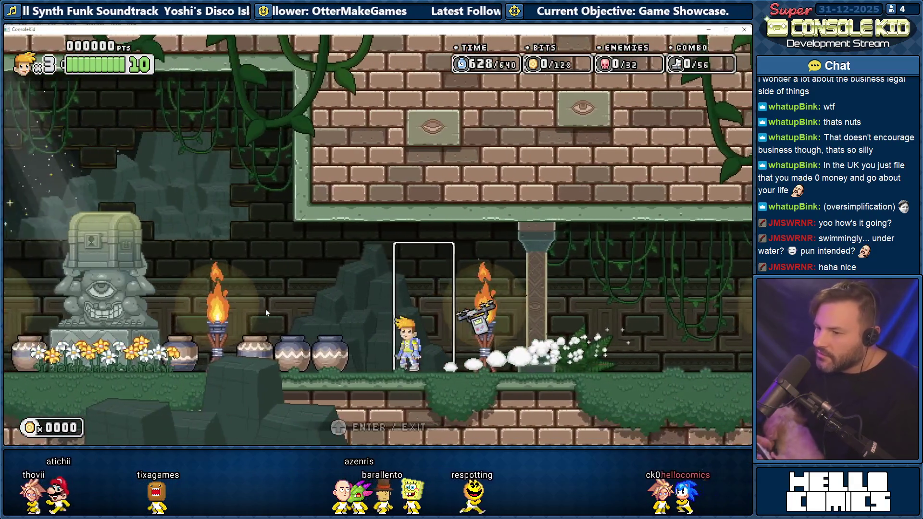
pyautogui.press('Up')
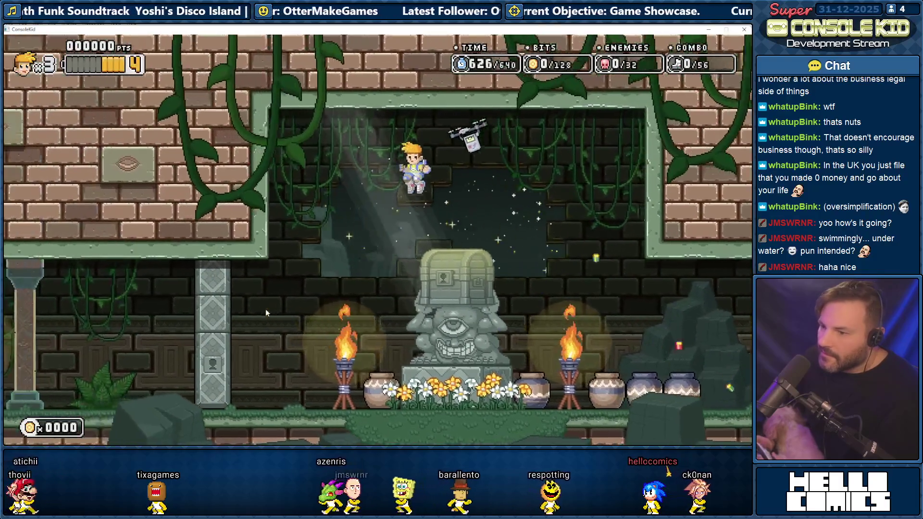
pyautogui.press('Left')
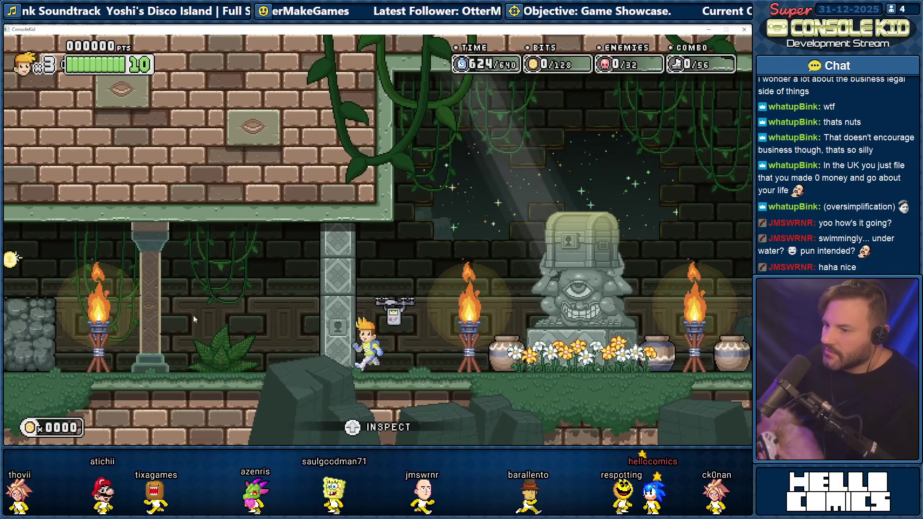
pyautogui.press('Up')
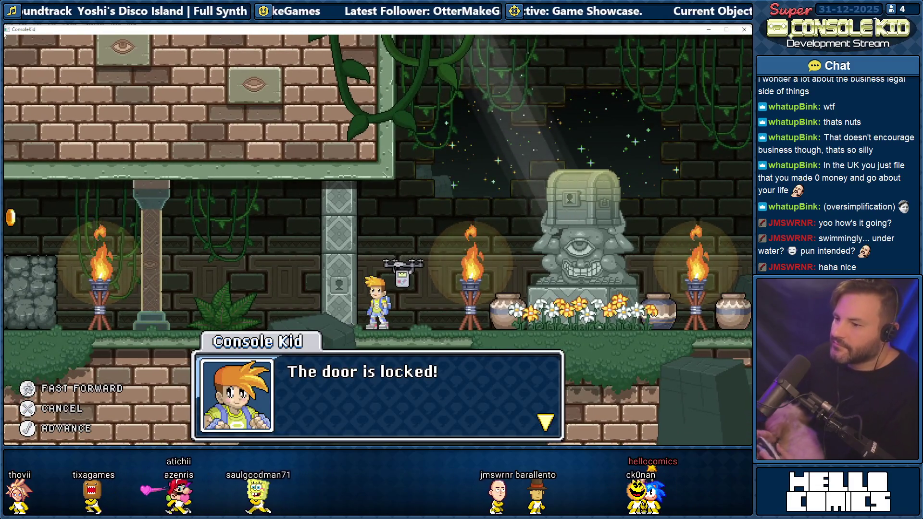
pyautogui.press('space')
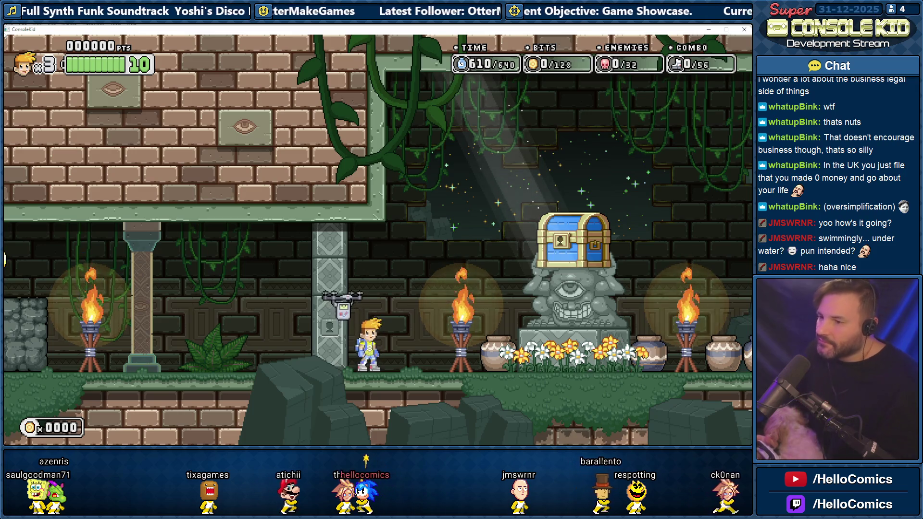
# Jetpack right, swim the flooded room onto the right ledge, then bring up Tasks Current.txt
pyautogui.press('Right')
pyautogui.press('space')
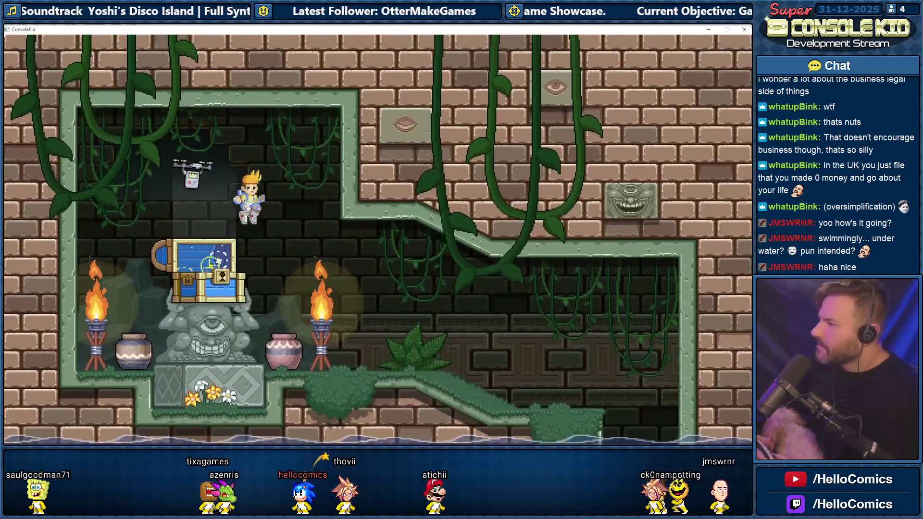
pyautogui.press('Right')
pyautogui.press('Right')
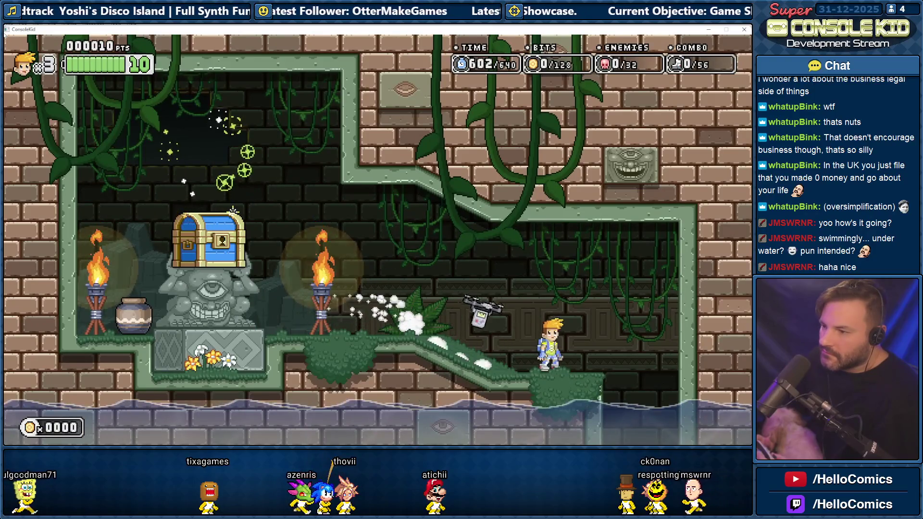
pyautogui.press('Right')
pyautogui.press('space')
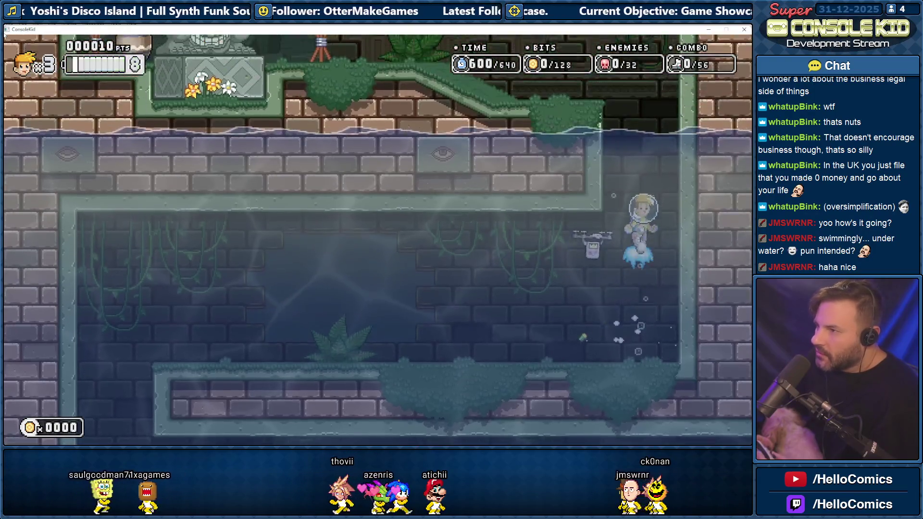
pyautogui.press('space')
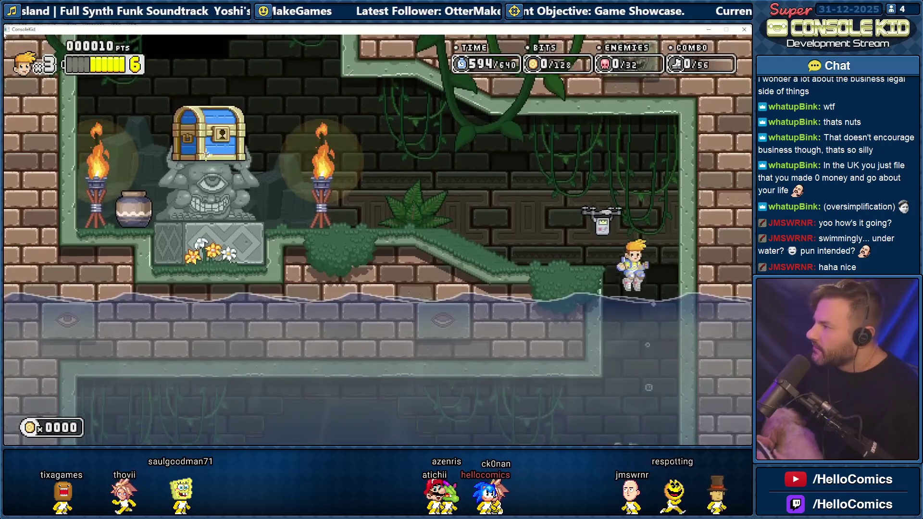
pyautogui.press('space')
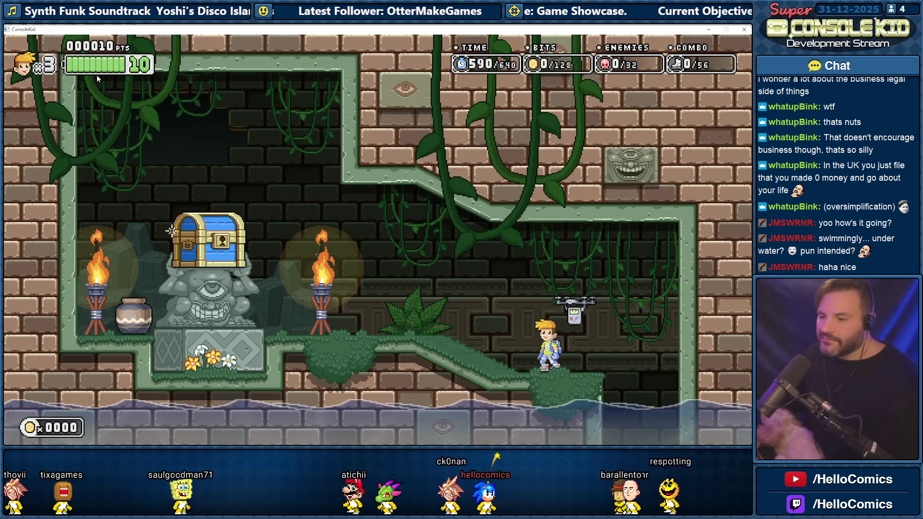
pyautogui.hotkey('alt', 'Tab')
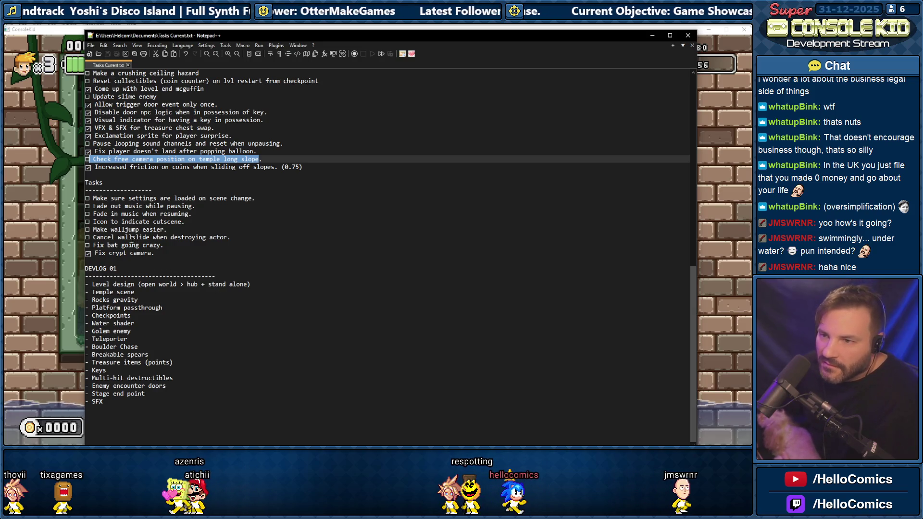
# Scroll up Tasks Current.txt, select the temple task lines and check the VFX & SFX task
pyautogui.scroll(5, 133, 239)
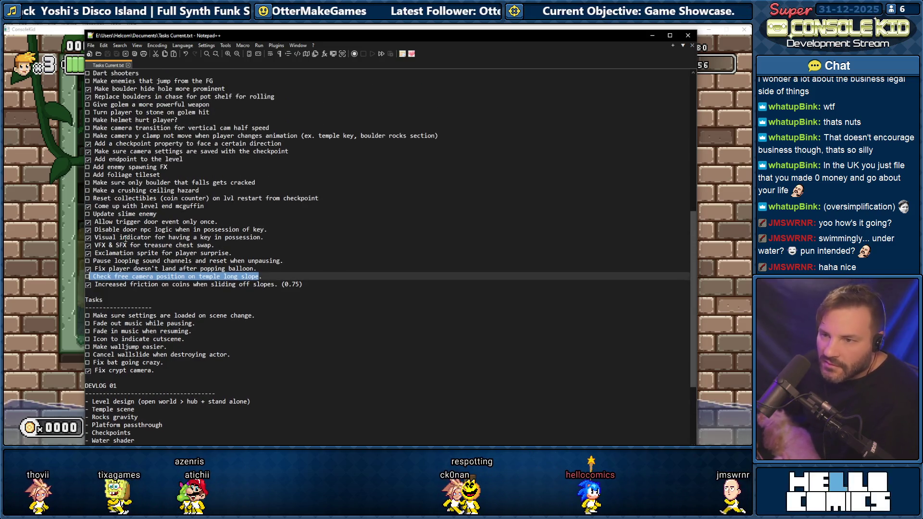
pyautogui.scroll(1, 125, 239)
pyautogui.scroll(2, 105, 207)
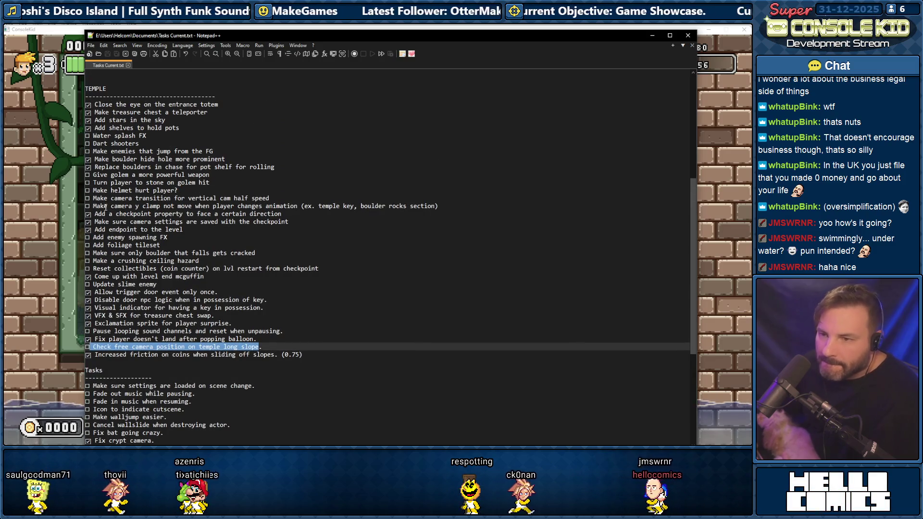
pyautogui.moveTo(123, 193); pyautogui.dragTo(120, 285)
pyautogui.click(112, 316)
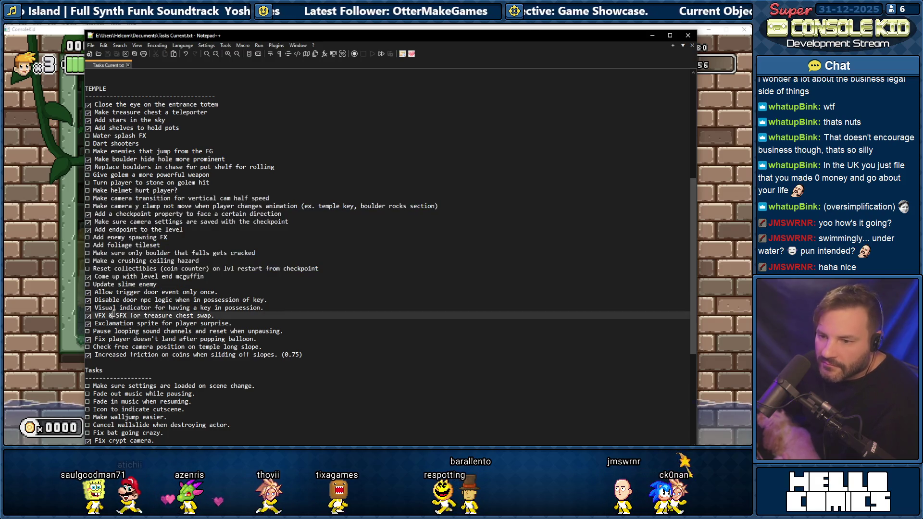
pyautogui.click(123, 349)
pyautogui.click(123, 370)
# Place the caret on the free camera check task and return to the Console Kid game
pyautogui.scroll(-2, 123, 358)
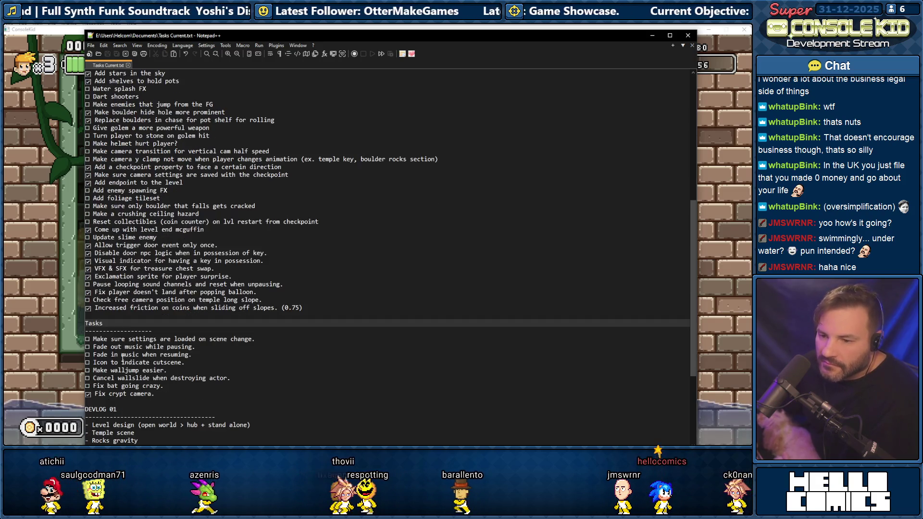
pyautogui.click(113, 300)
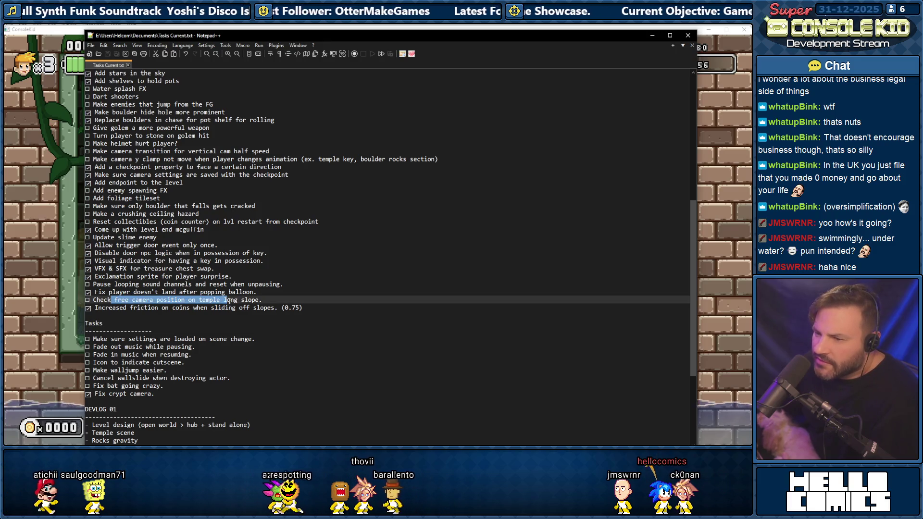
pyautogui.click(35, 324)
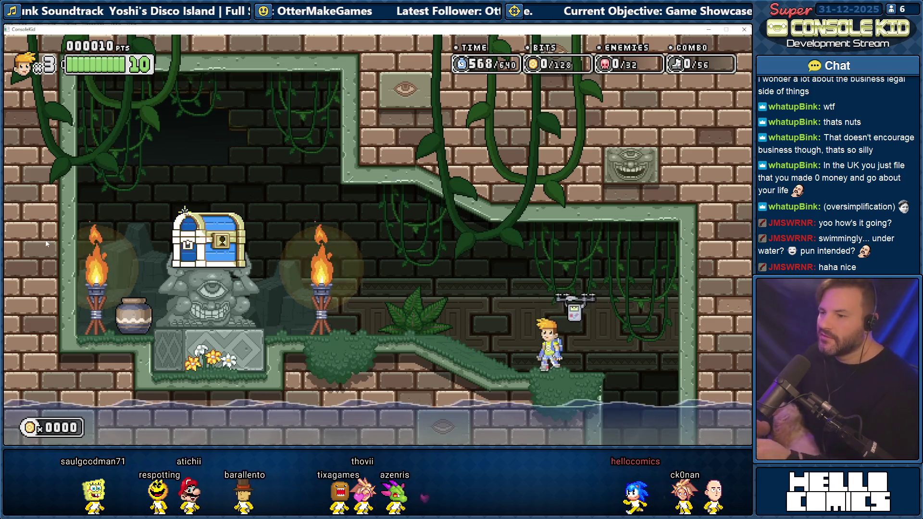
# Dash left, open the treasure chest, and run left down the temple slope collecting bits
pyautogui.press('Left')
pyautogui.press('space')
pyautogui.press('Left')
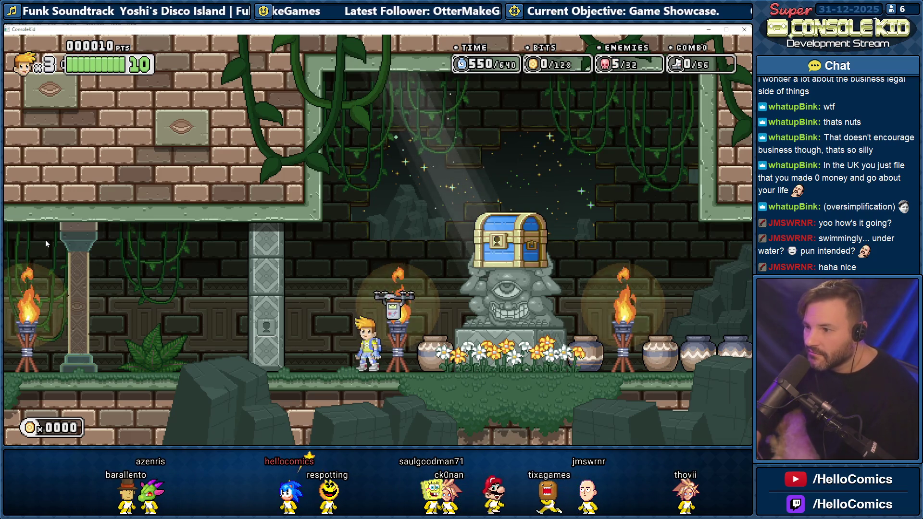
pyautogui.press('Left')
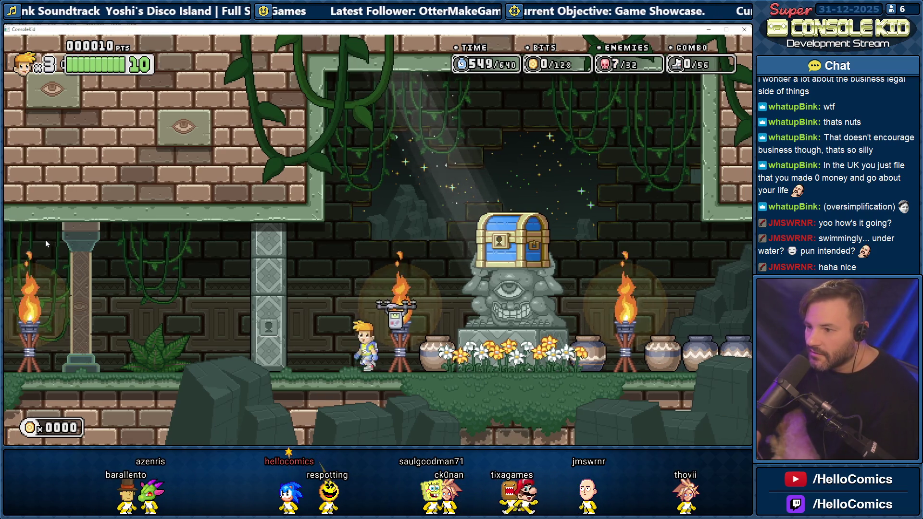
pyautogui.press('Left')
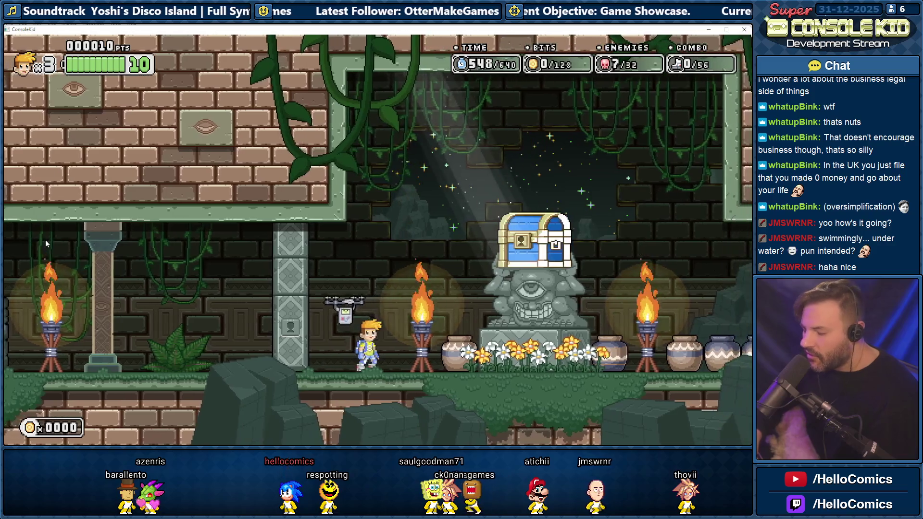
pyautogui.press('Left')
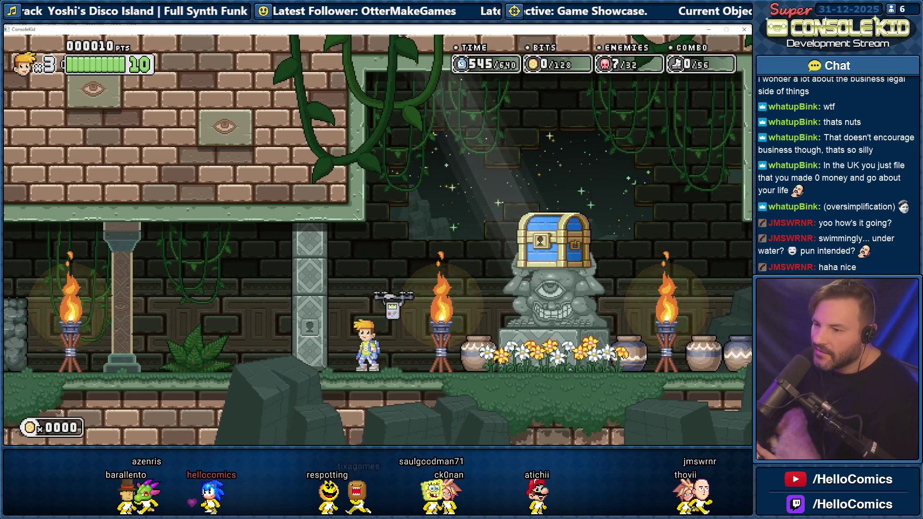
pyautogui.press('Left')
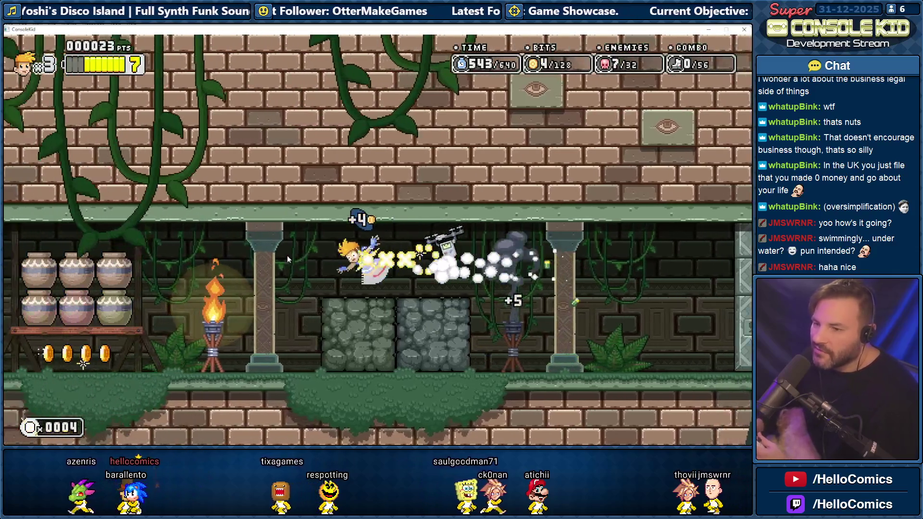
pyautogui.press('Left')
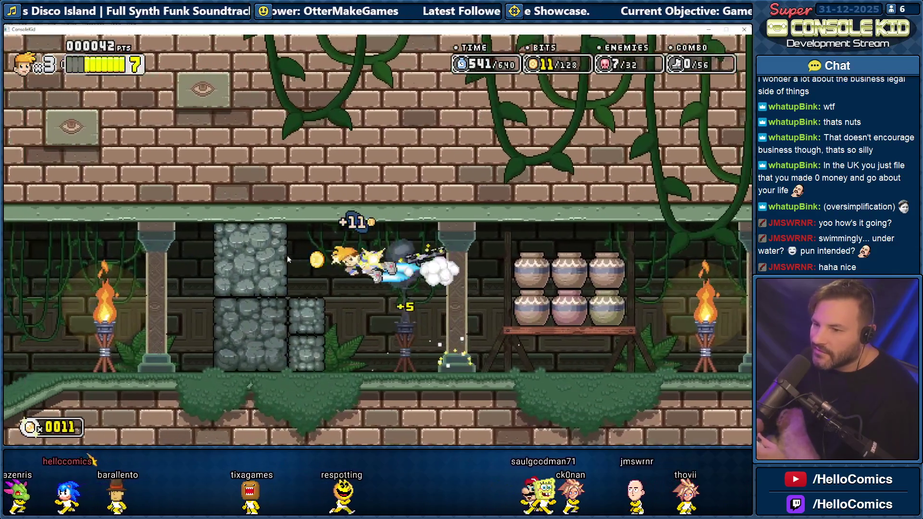
pyautogui.press('Left')
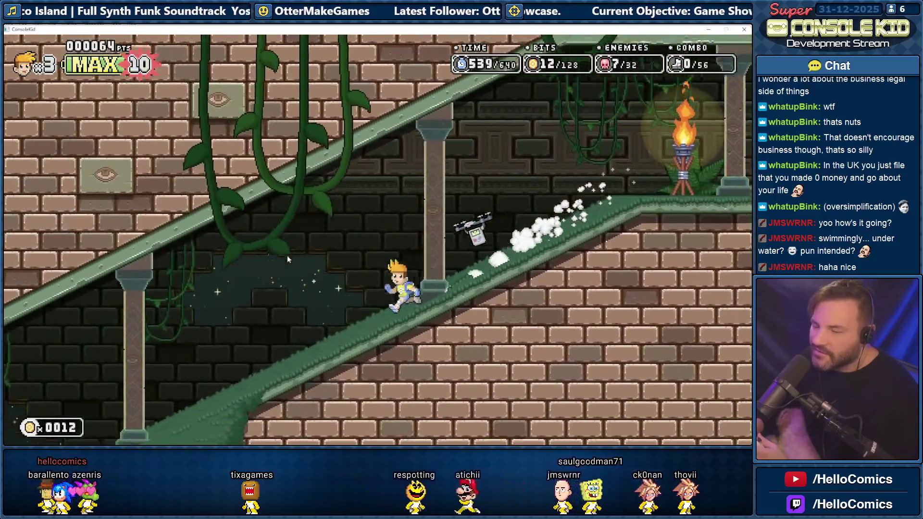
pyautogui.press('Left')
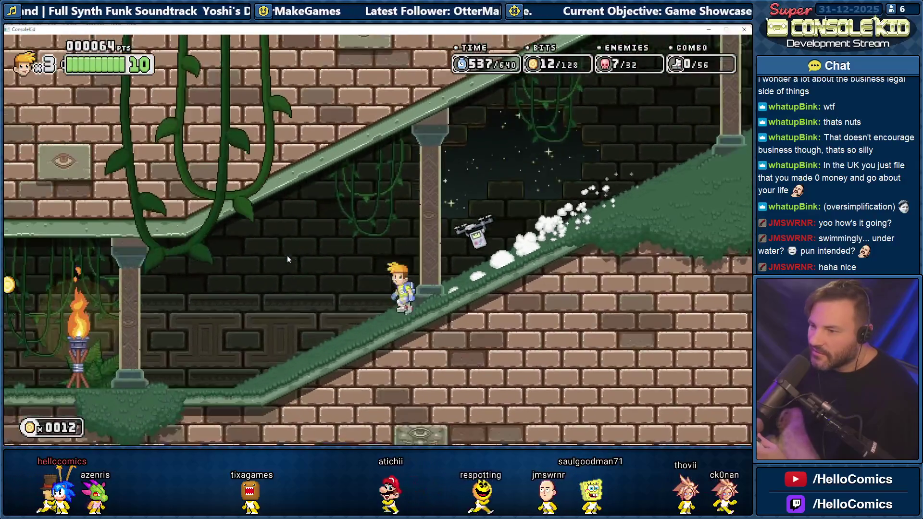
pyautogui.press('Left')
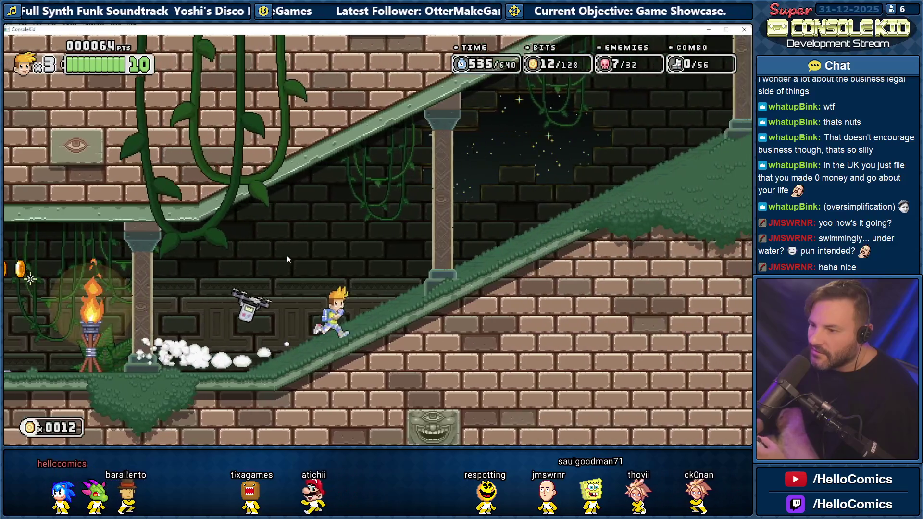
# Jetpack and run back and forth on the mossy slopes, testing turns, reaching 12 of 128 bits
pyautogui.press('Right')
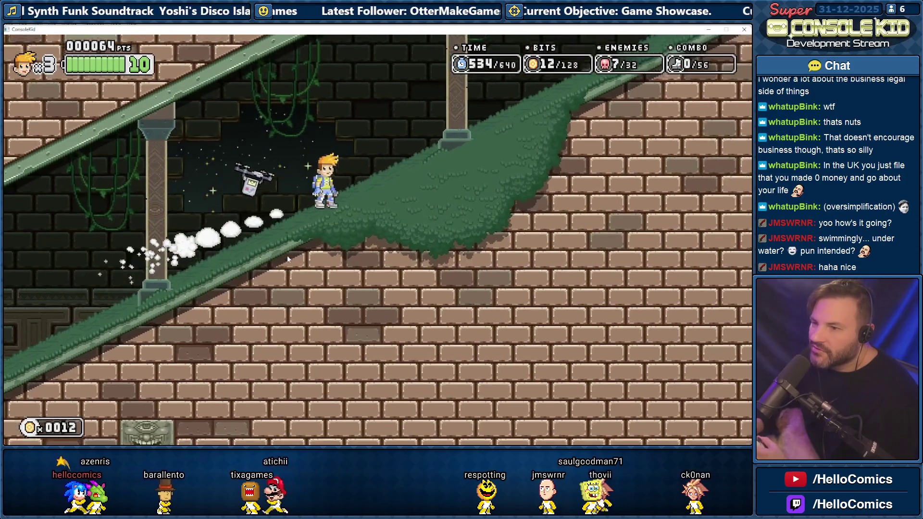
pyautogui.press('Left')
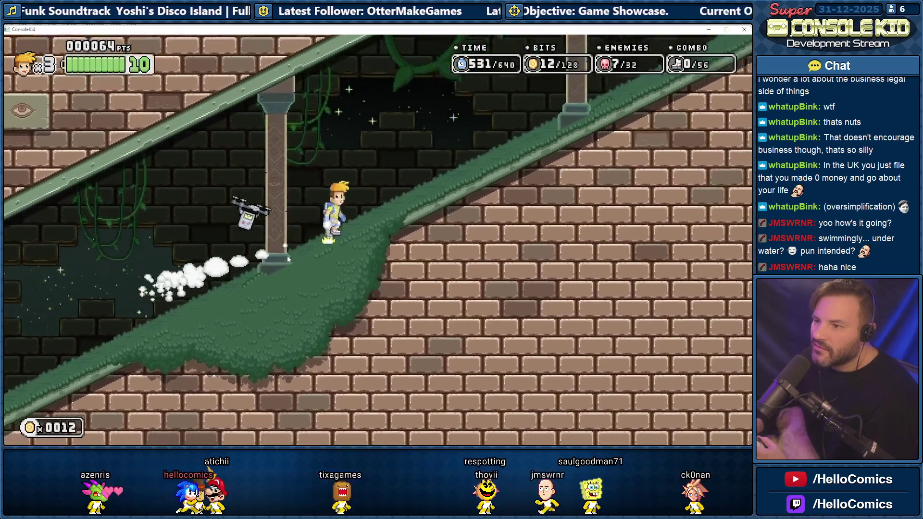
pyautogui.press('Left')
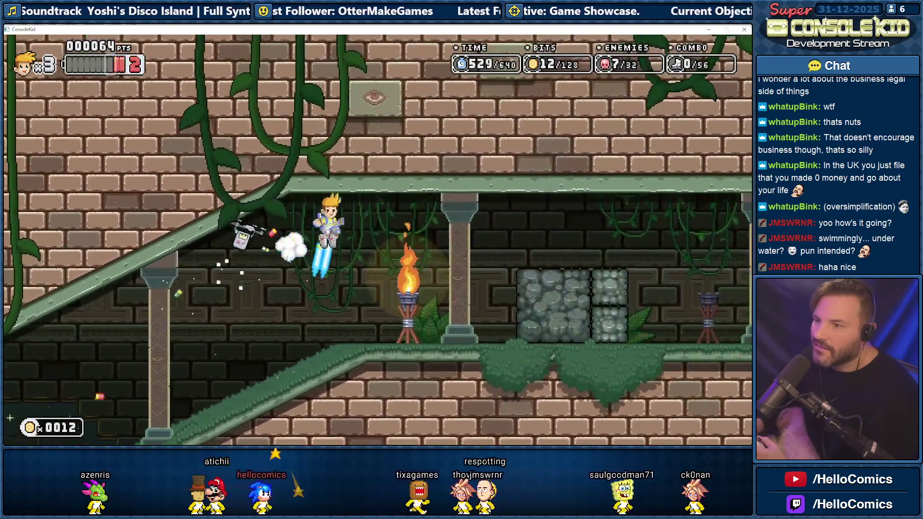
pyautogui.press('Right')
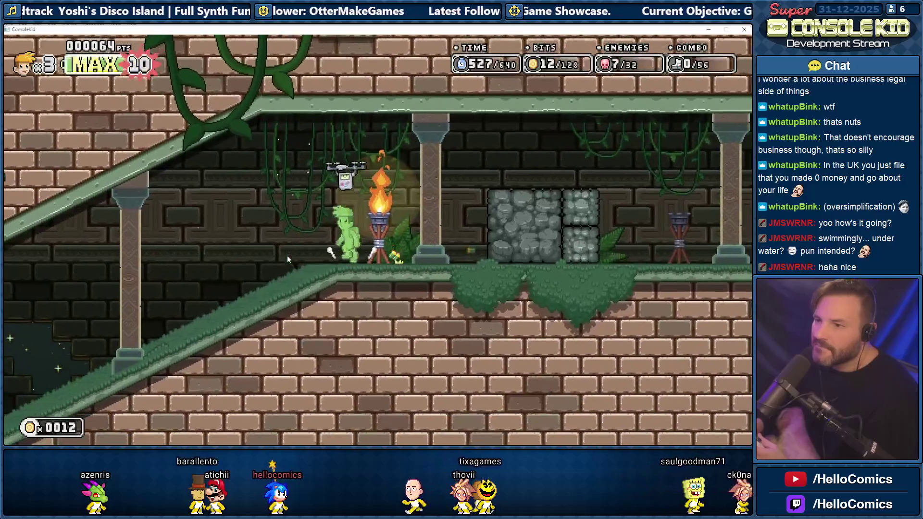
pyautogui.press('Left')
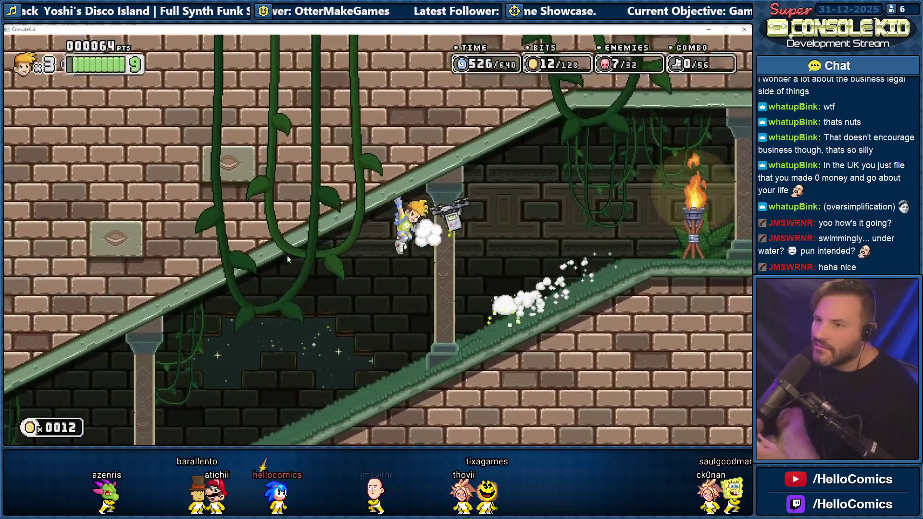
pyautogui.press('Left')
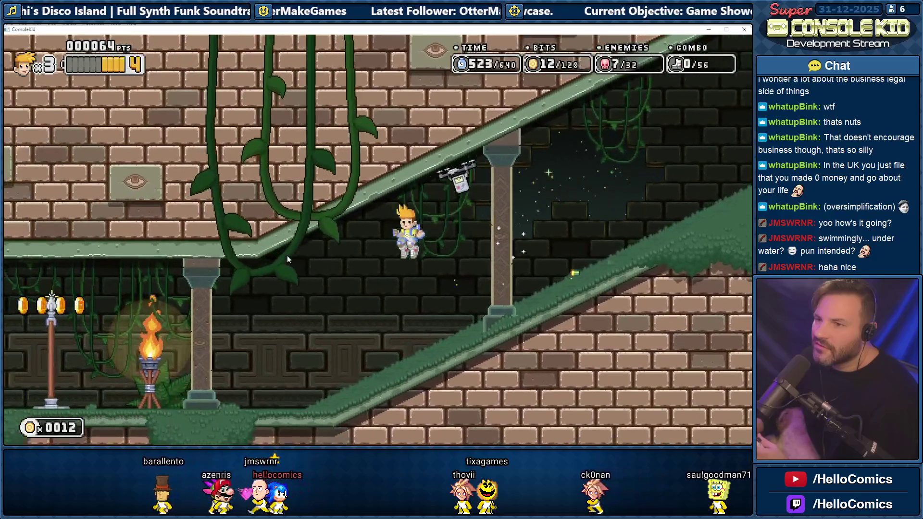
pyautogui.press('Left')
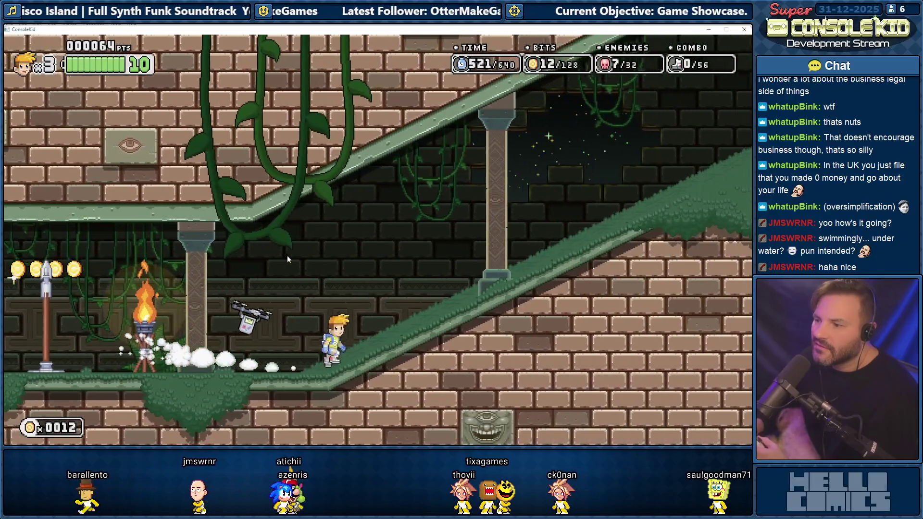
pyautogui.press('Right')
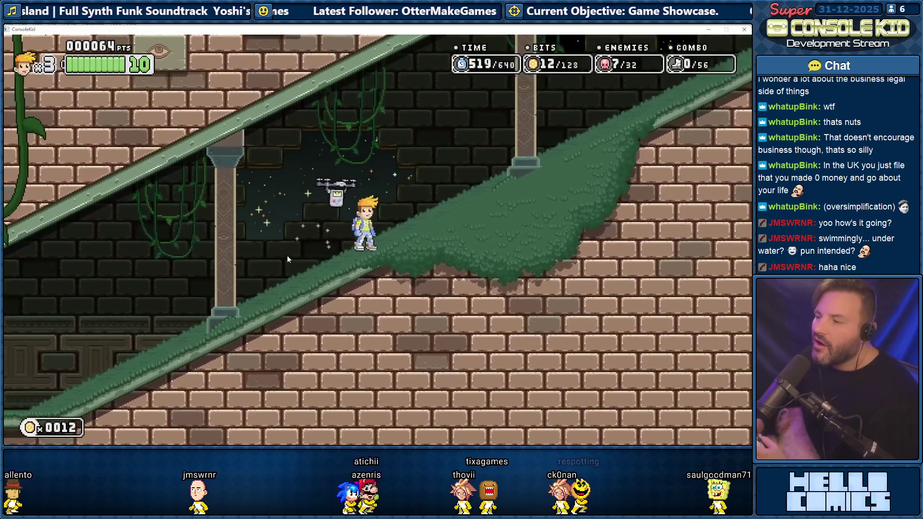
pyautogui.press('Left')
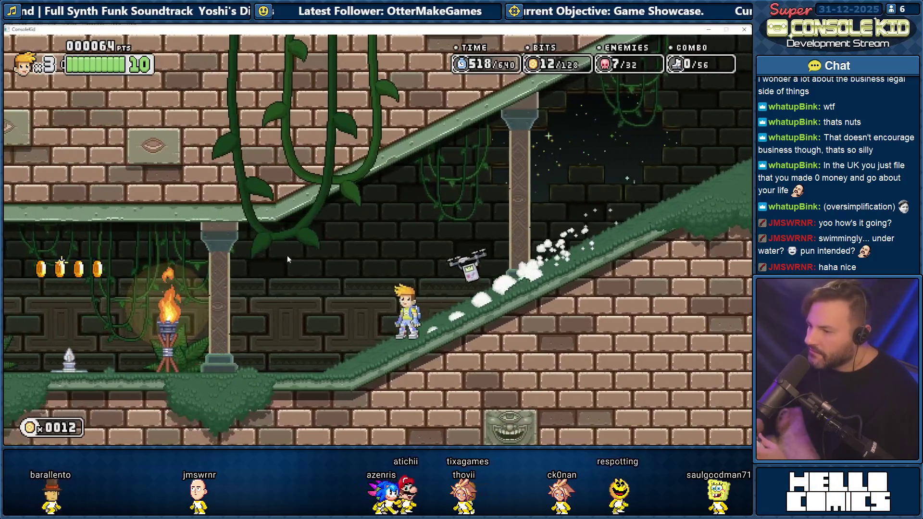
pyautogui.press('Right')
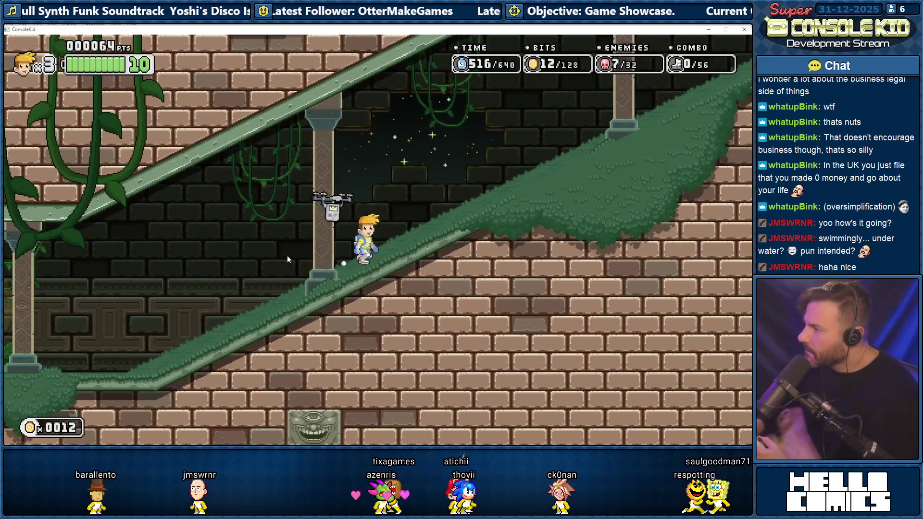
pyautogui.press('Left')
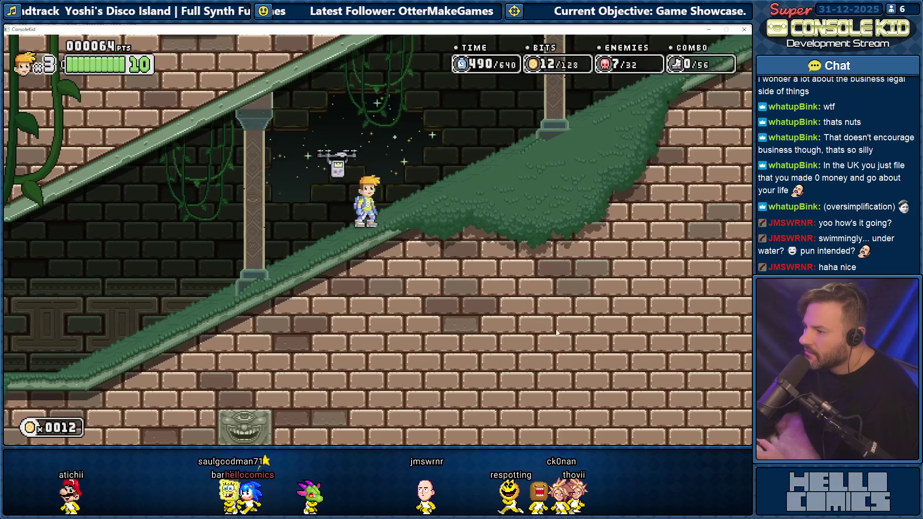
pyautogui.press('Escape')
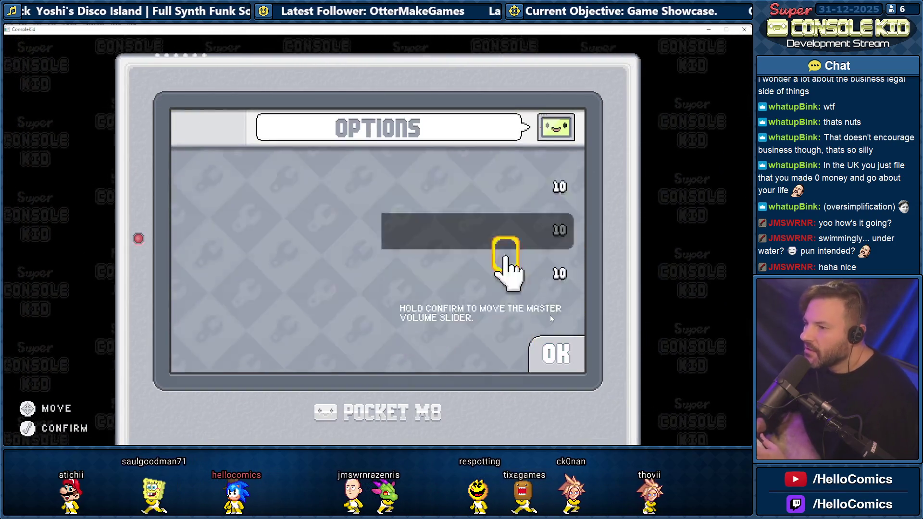
# Confirm the audio settings, set Display Window Size to 2X, and resume the temple level
pyautogui.press('Down')
pyautogui.press('Down')
pyautogui.press('Down')
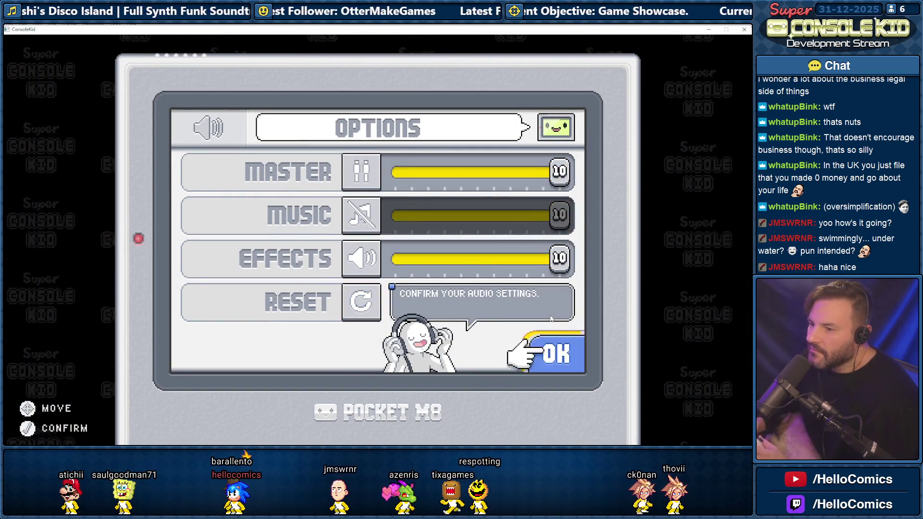
pyautogui.press('Return')
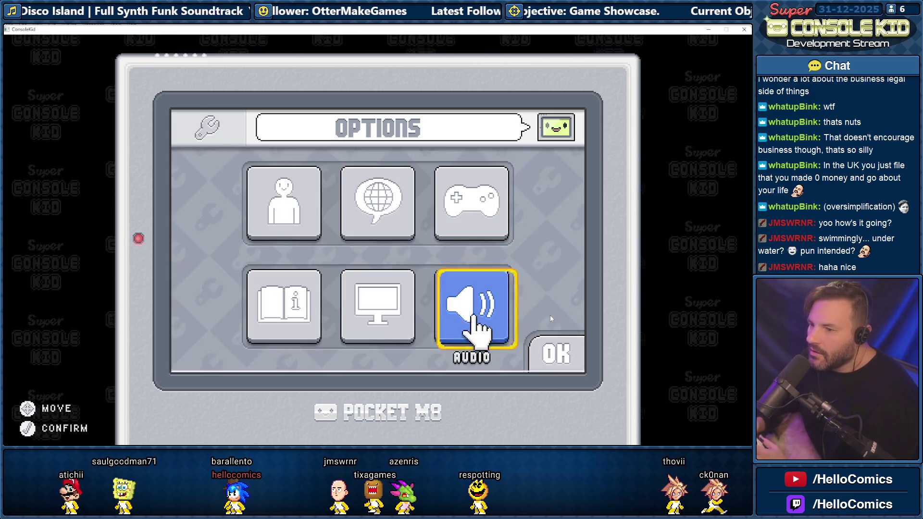
pyautogui.press('Left')
pyautogui.press('Return')
pyautogui.press('Down')
pyautogui.press('Left')
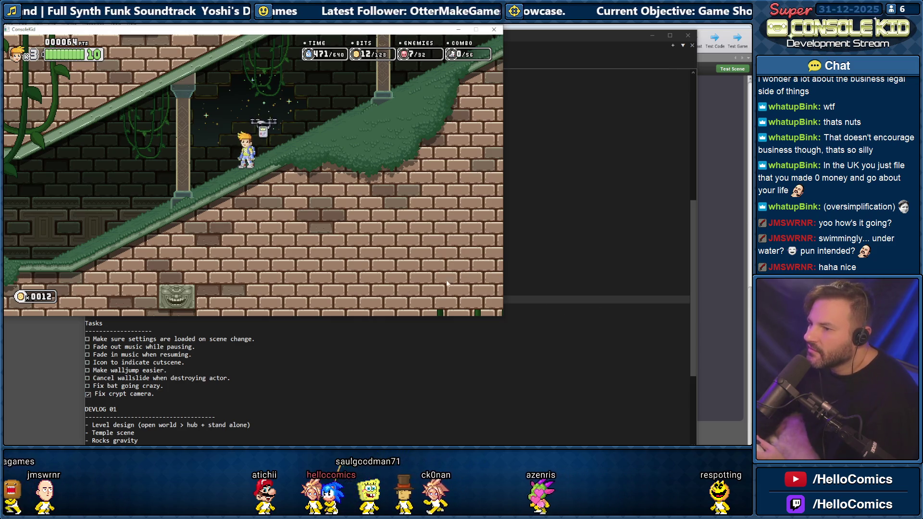
# Slide down the slope, collect the pit's bits, and drop down the shaft smashing rock blocks
pyautogui.press('Down')
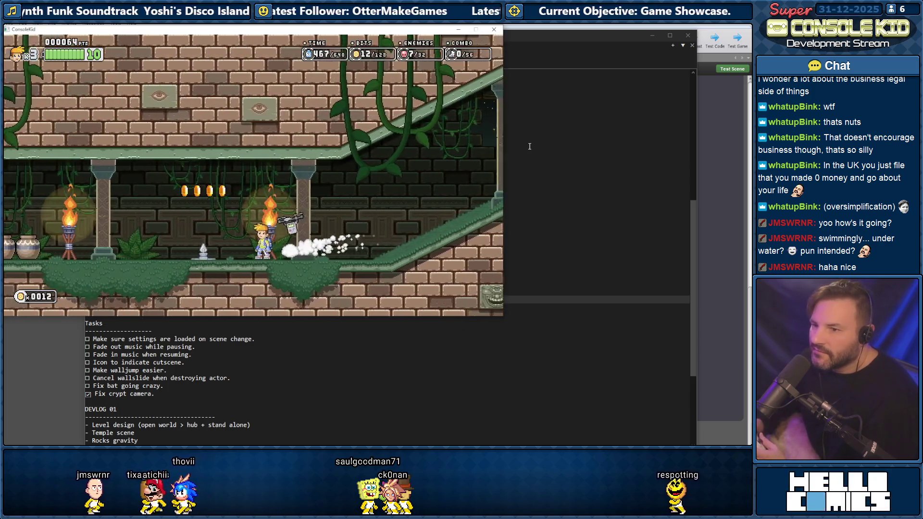
pyautogui.press('Left')
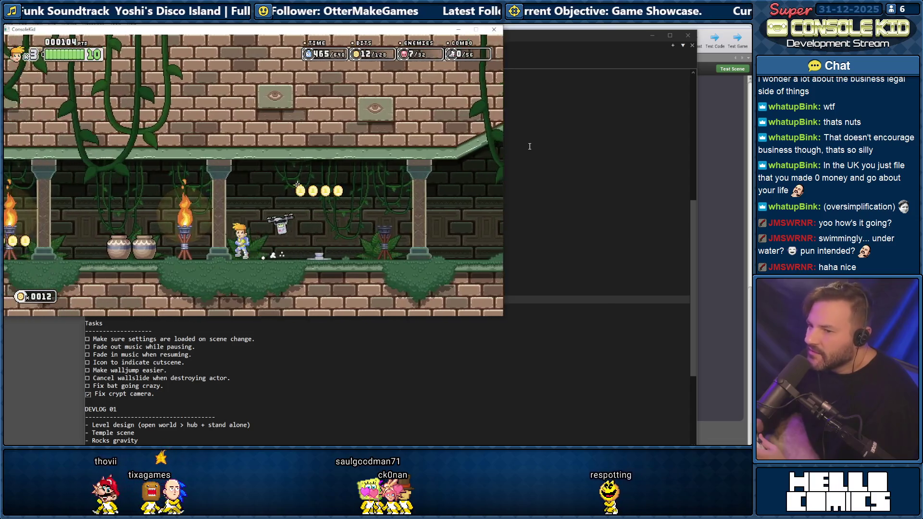
pyautogui.press('Left')
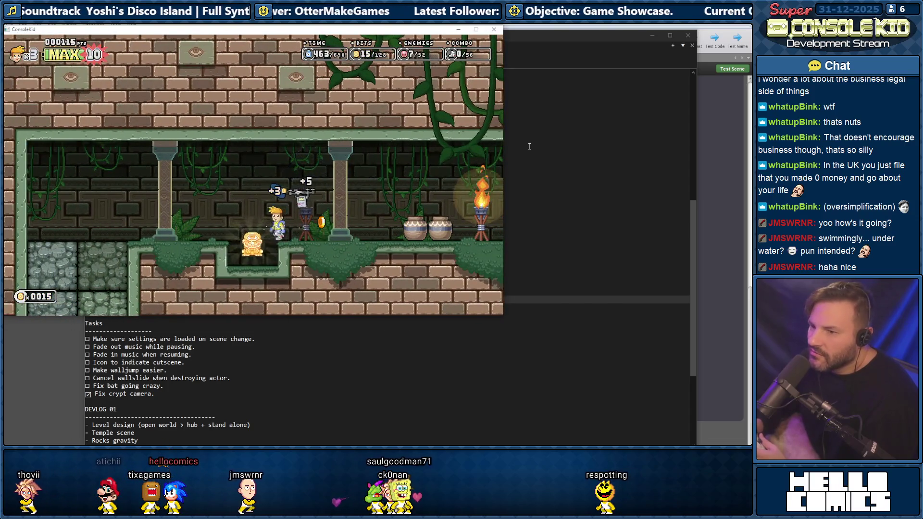
pyautogui.press('Down')
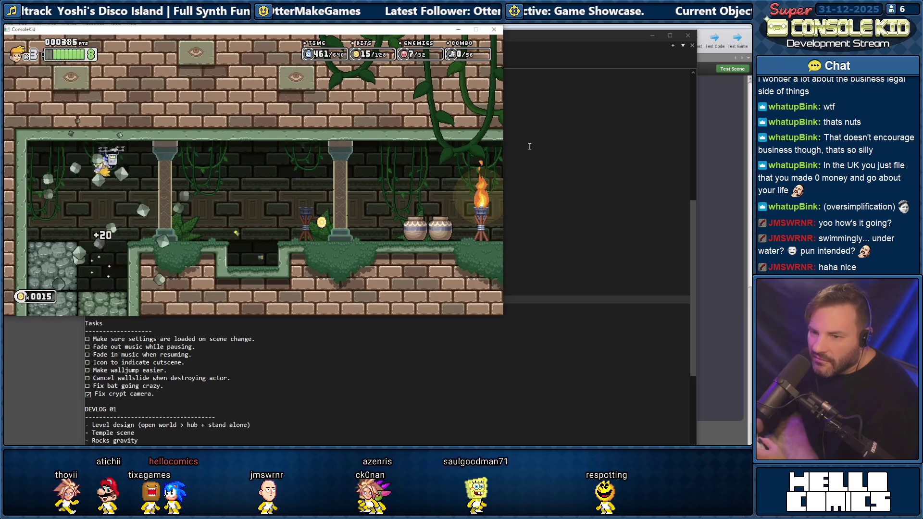
pyautogui.press('Down')
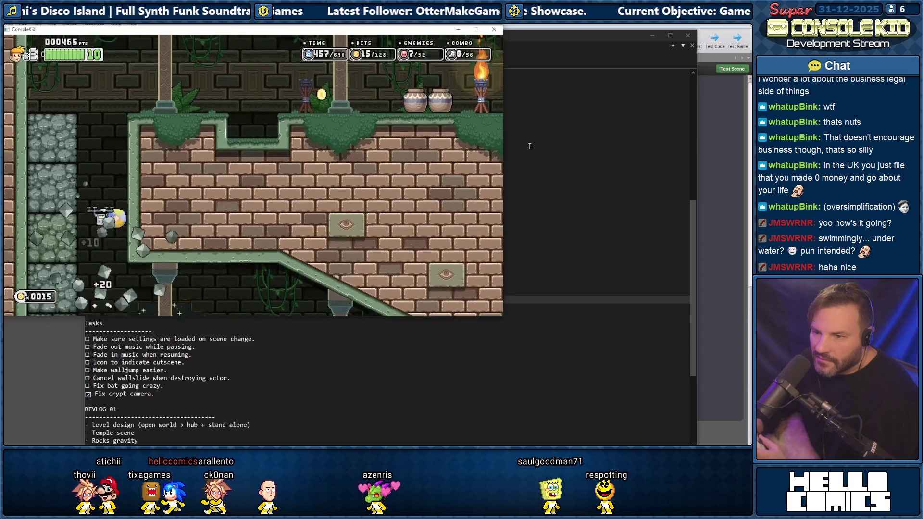
pyautogui.press('Right')
pyautogui.press('Right')
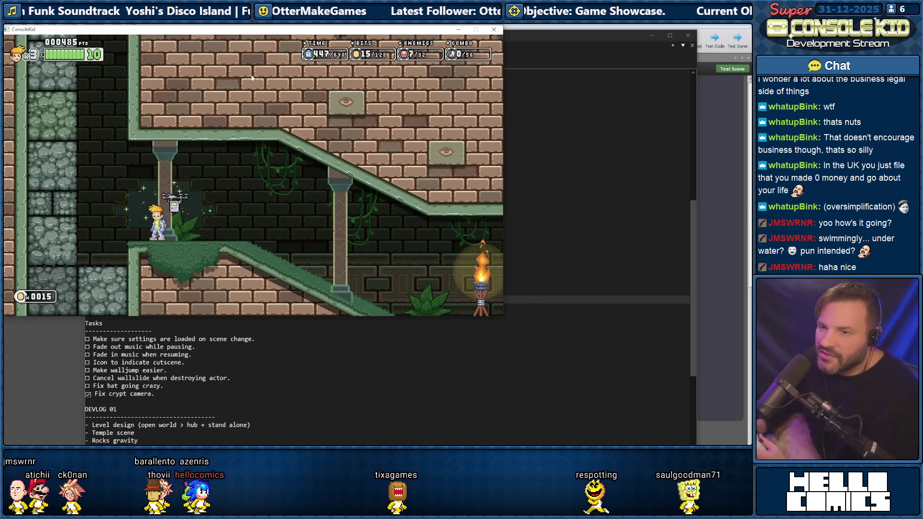
# Climb the walls, hit the drone, and smash through the rock walls to the left
pyautogui.press('Left')
pyautogui.press('space')
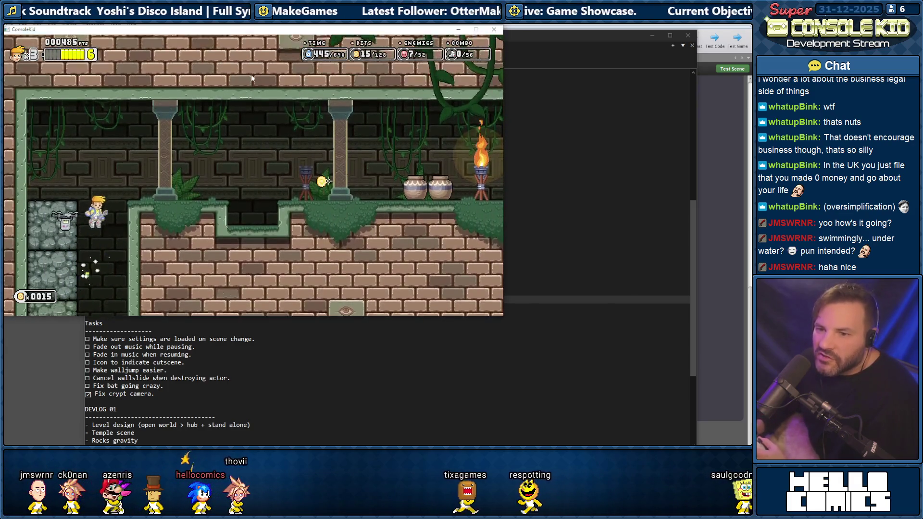
pyautogui.press('space')
pyautogui.press('space')
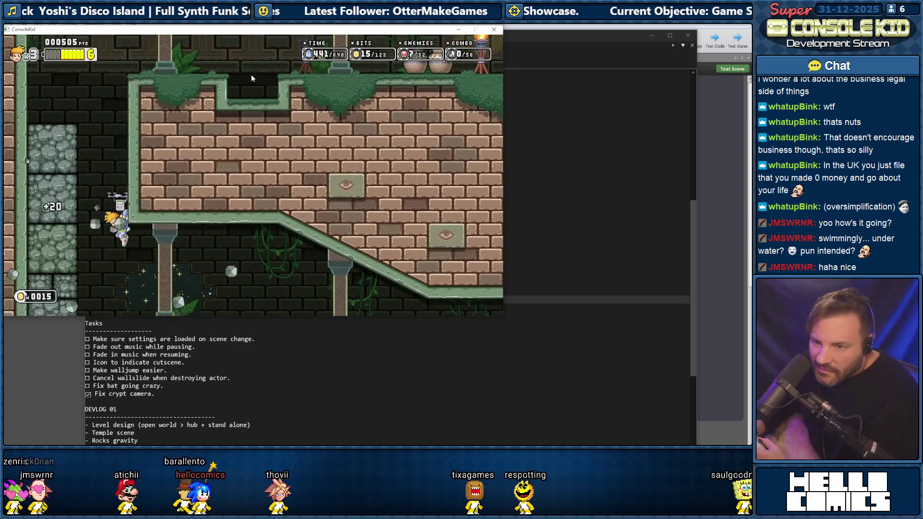
pyautogui.press('space')
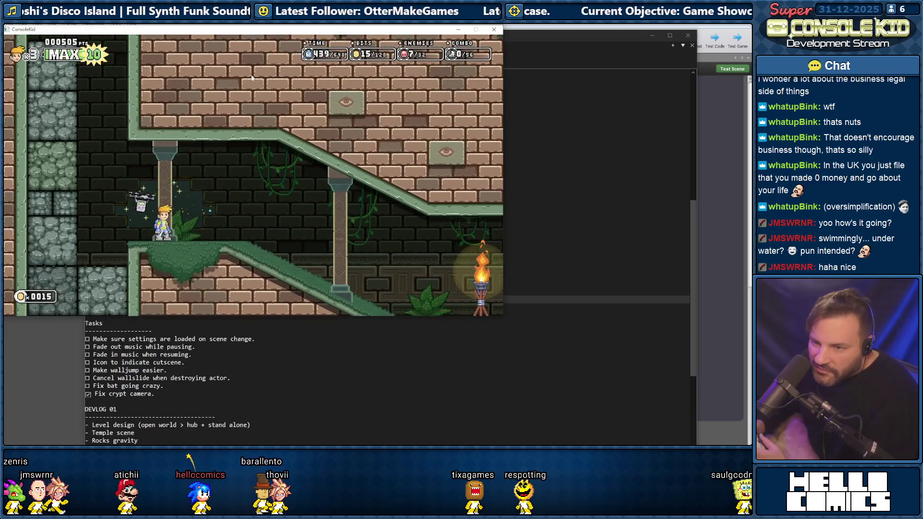
pyautogui.press('space')
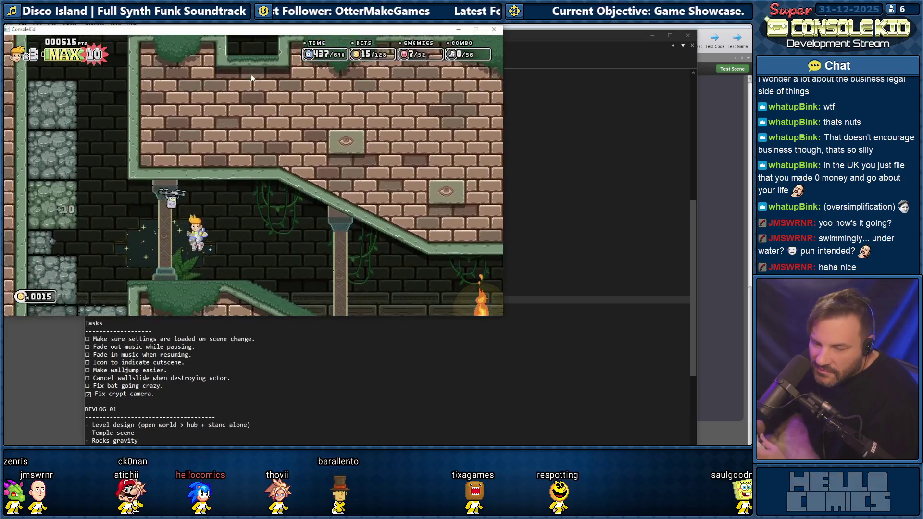
pyautogui.press('space')
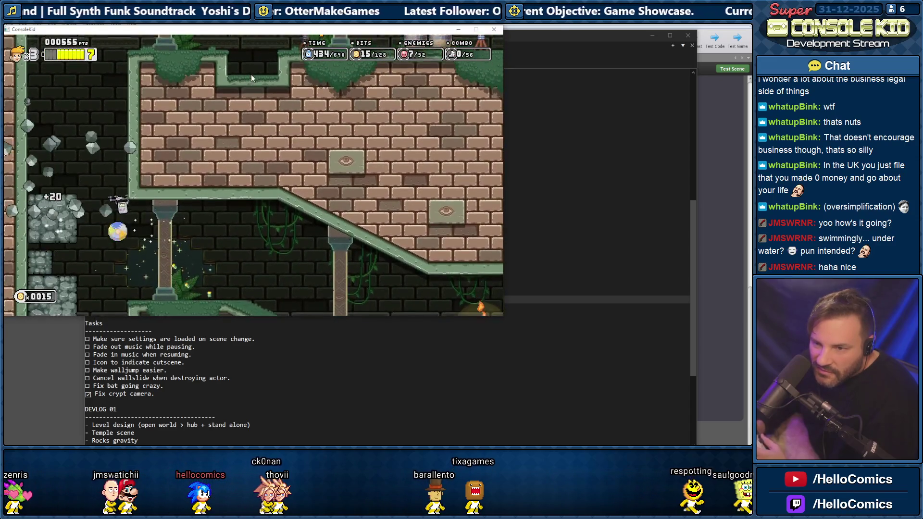
pyautogui.press('Right')
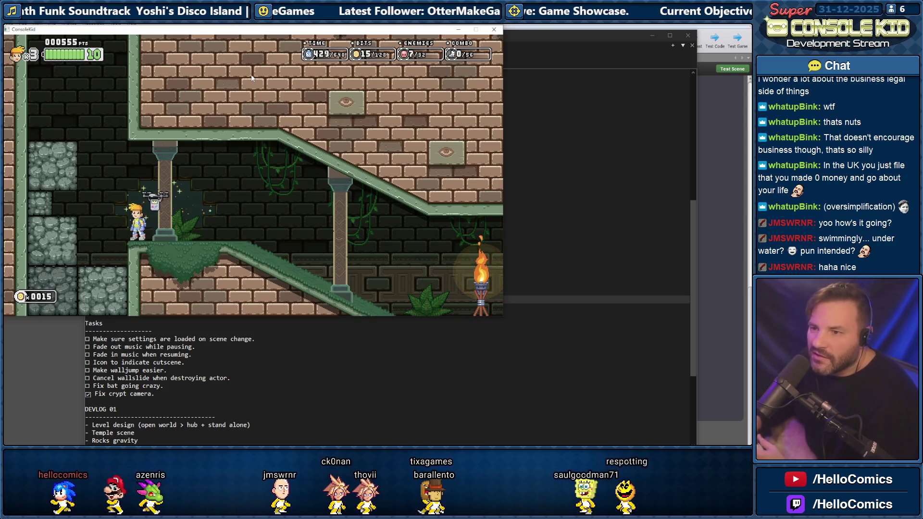
pyautogui.press('Left')
pyautogui.press('space')
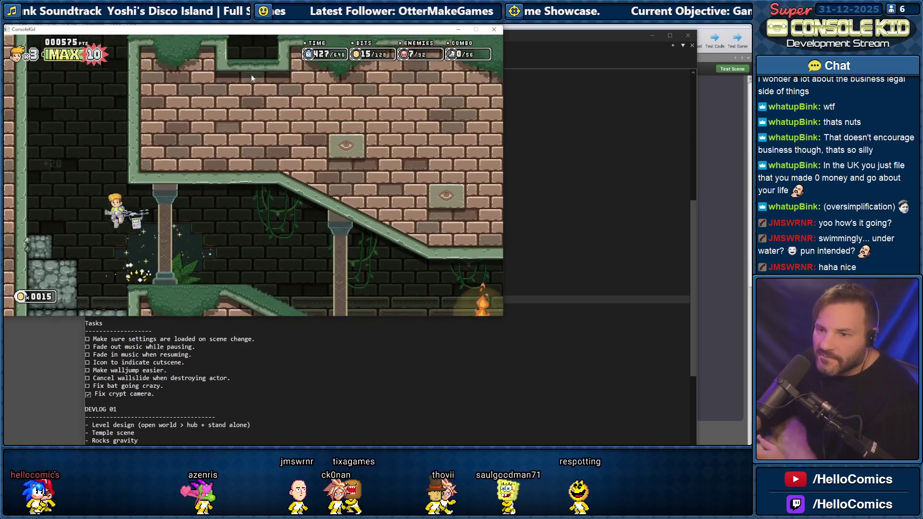
pyautogui.press('space')
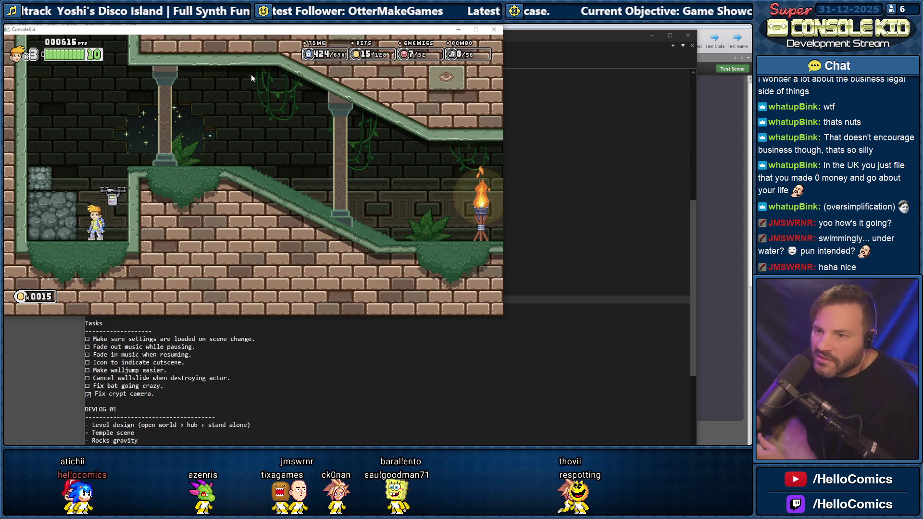
pyautogui.press('space')
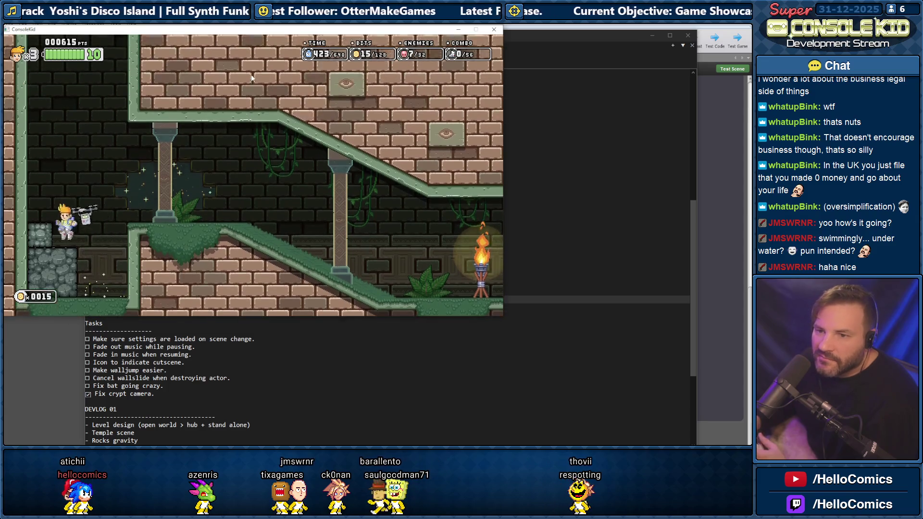
# Run right collecting bits, open the chest for the V-Shot, then pause at 23 of 128 bits
pyautogui.press('Right')
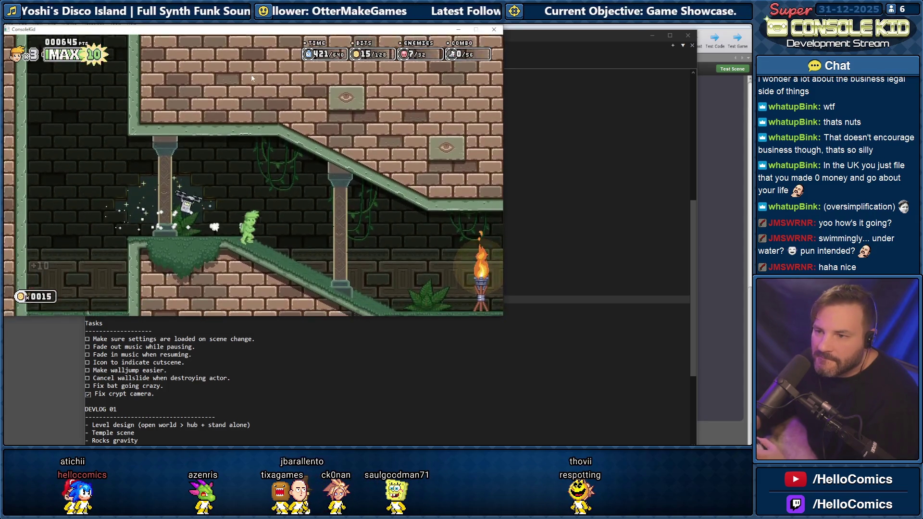
pyautogui.press('Right')
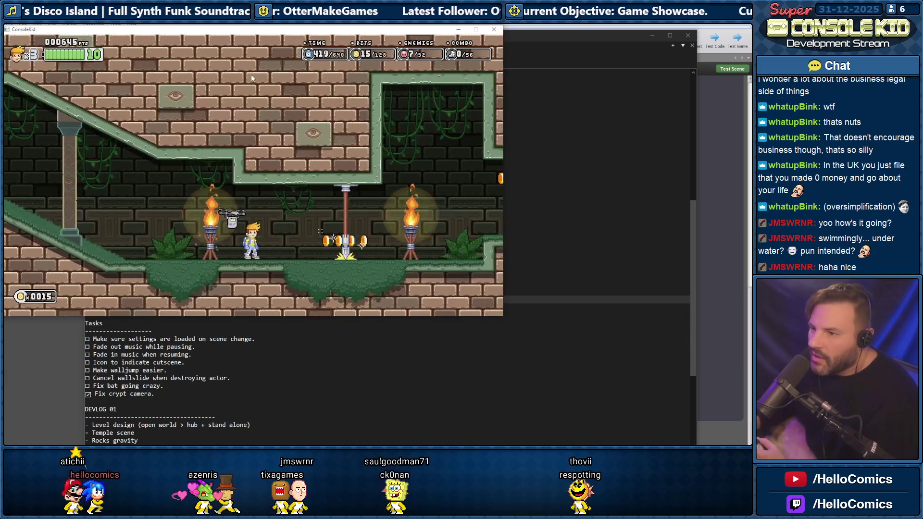
pyautogui.press('Right')
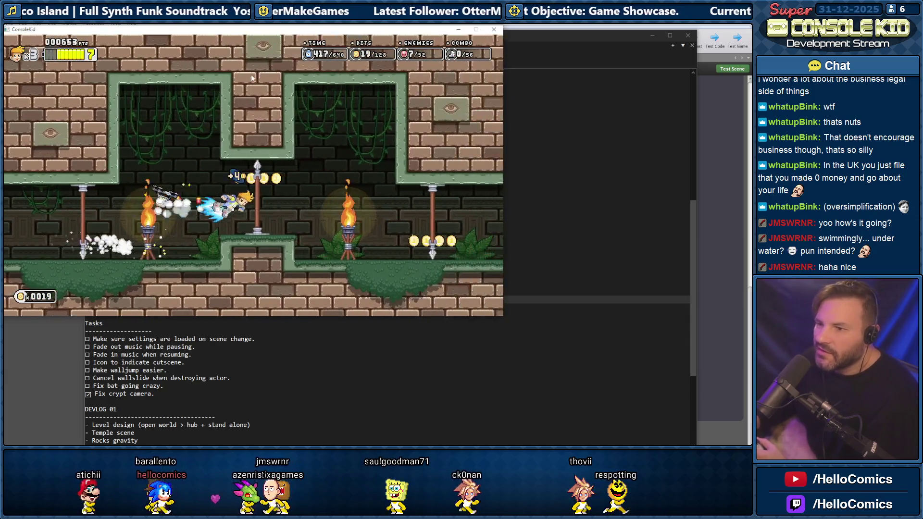
pyautogui.press('Right')
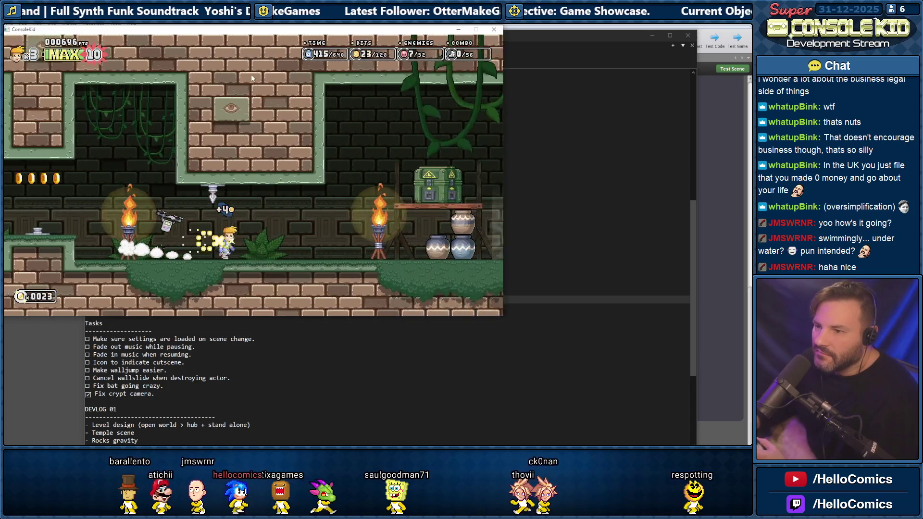
pyautogui.press('Right')
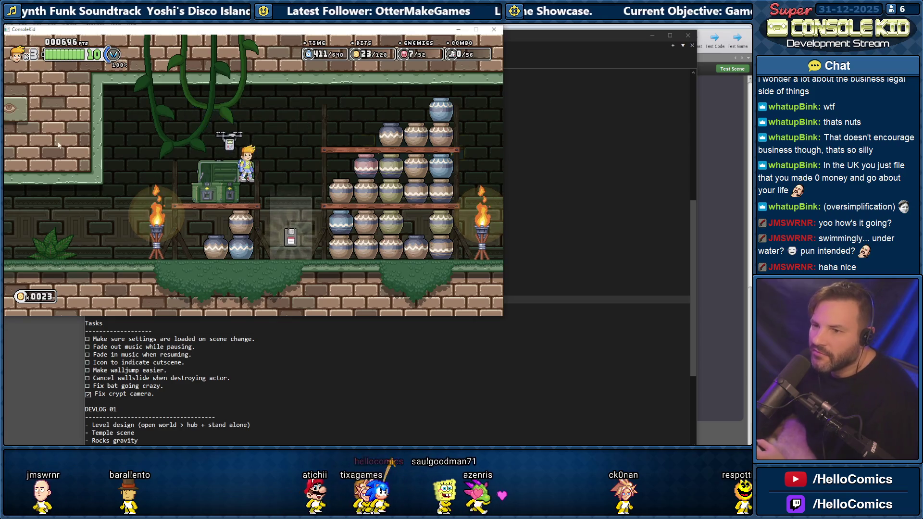
pyautogui.press('Right')
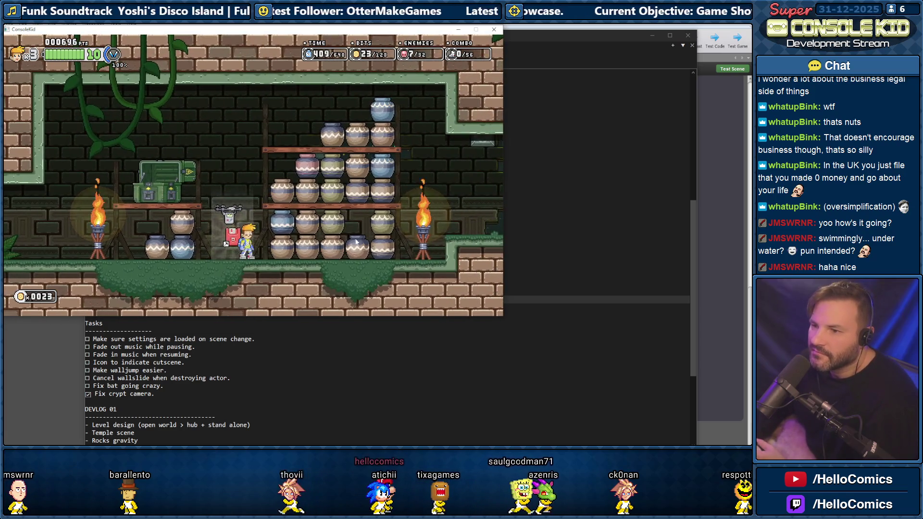
pyautogui.press('Left')
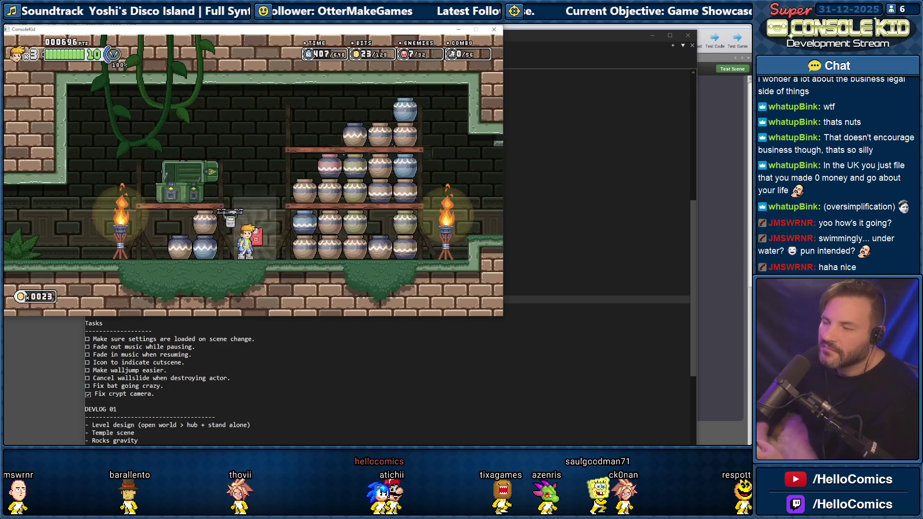
pyautogui.press('Escape')
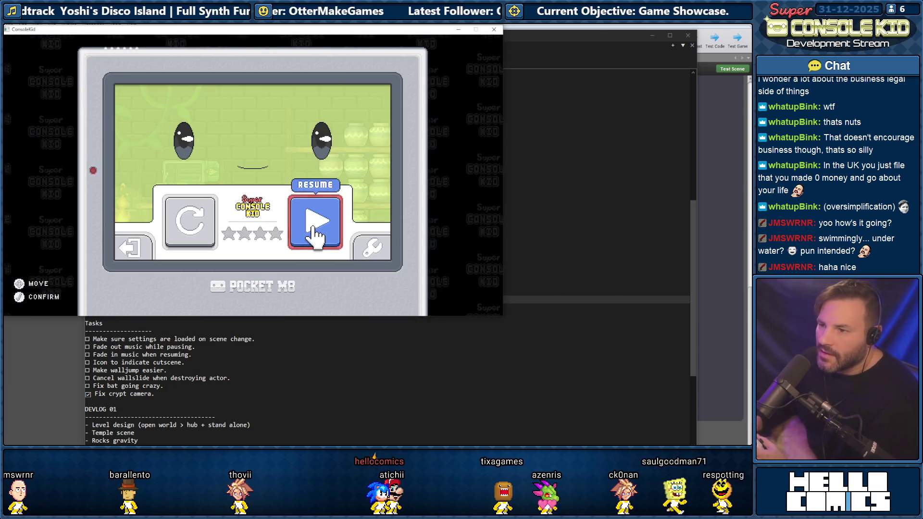
# Raise the Window Size to 3X in the game options and resume the temple level
pyautogui.press('Right')
pyautogui.press('Return')
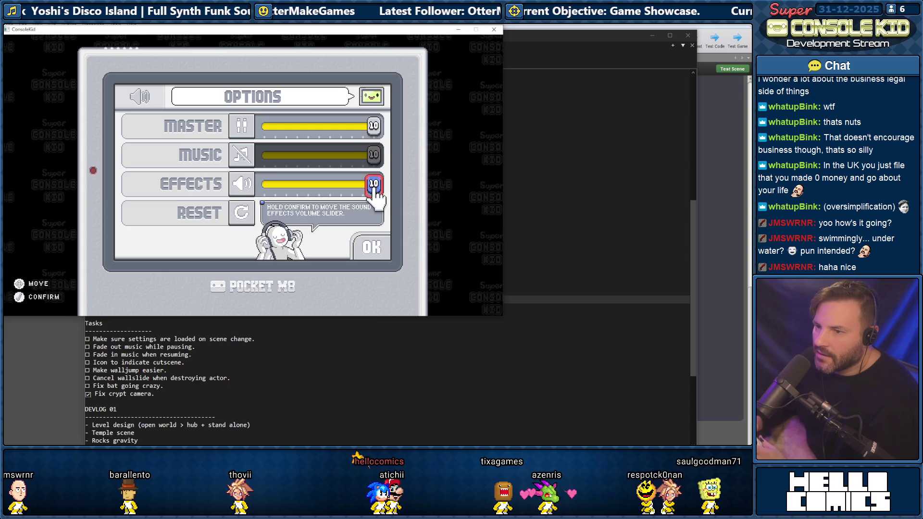
pyautogui.click(373, 157)
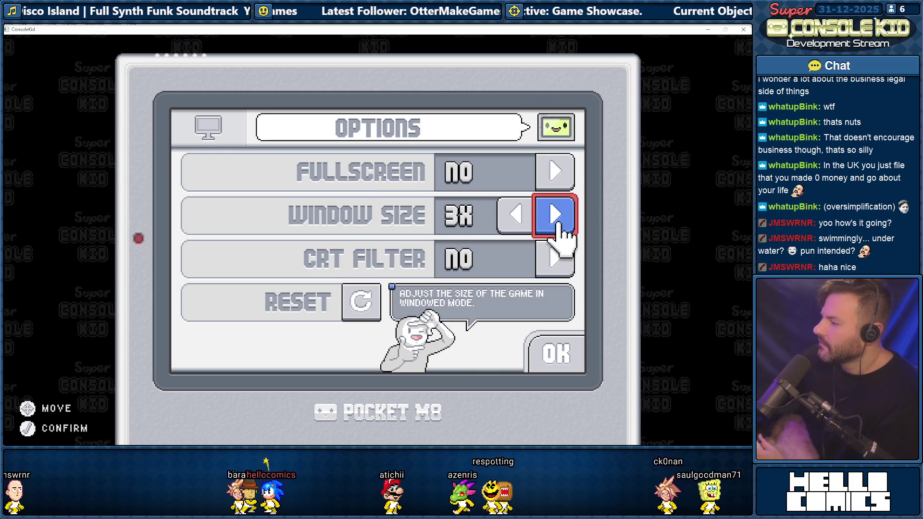
pyautogui.press('Escape')
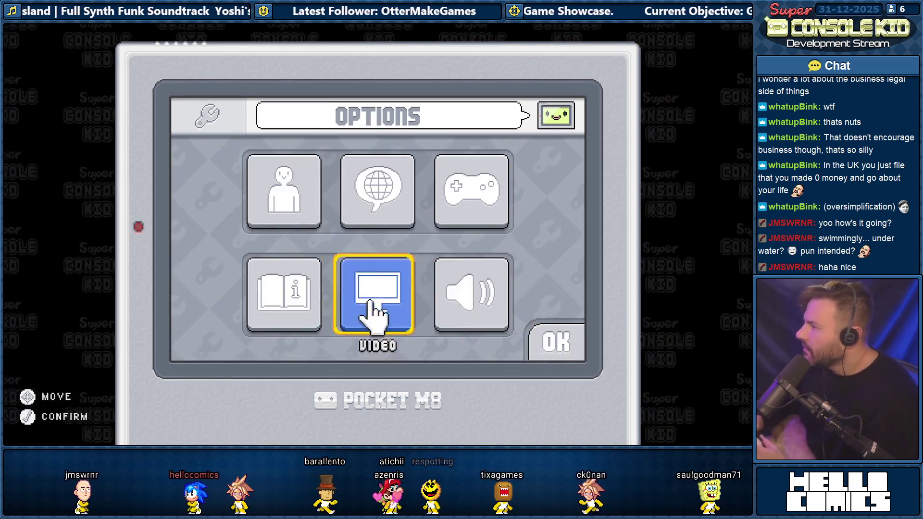
pyautogui.press('Right')
pyautogui.press('Return')
pyautogui.press('Left')
# Break the nearby pots and jump up toward the vines above the green chest
pyautogui.press('x')
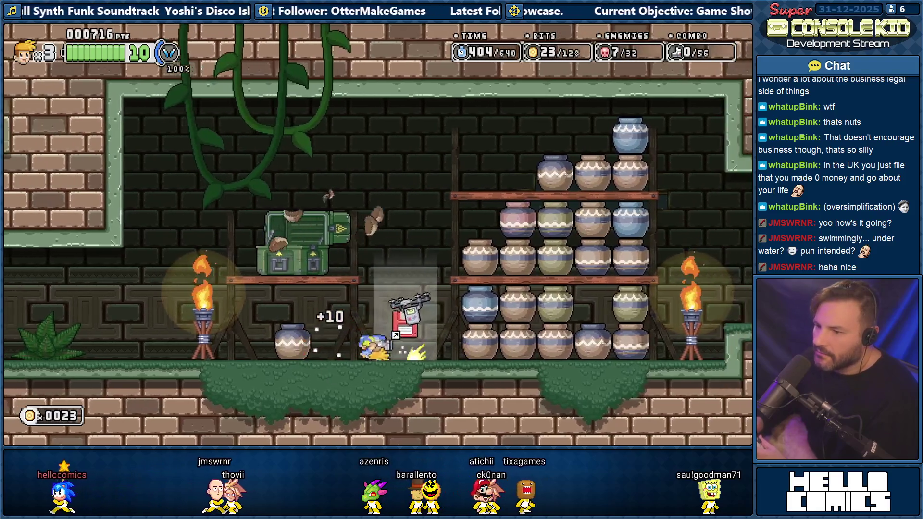
pyautogui.press('x')
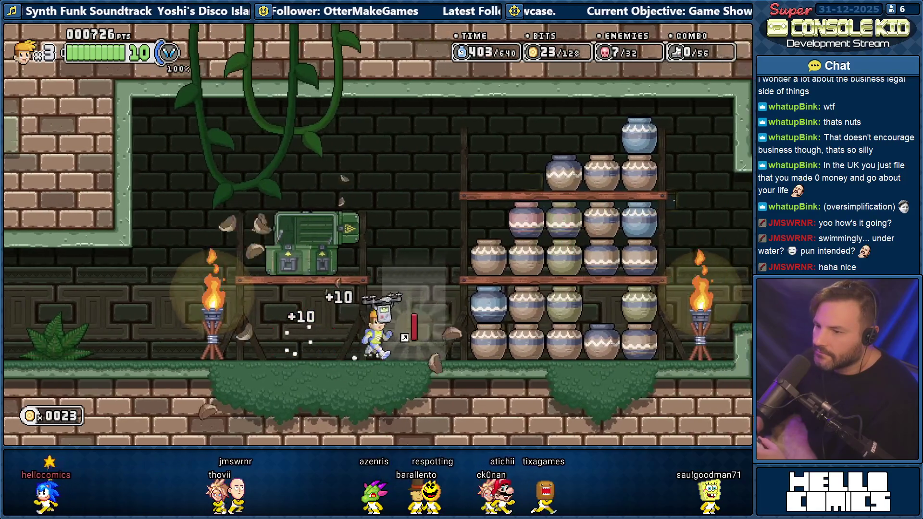
pyautogui.press('Right')
pyautogui.press('x')
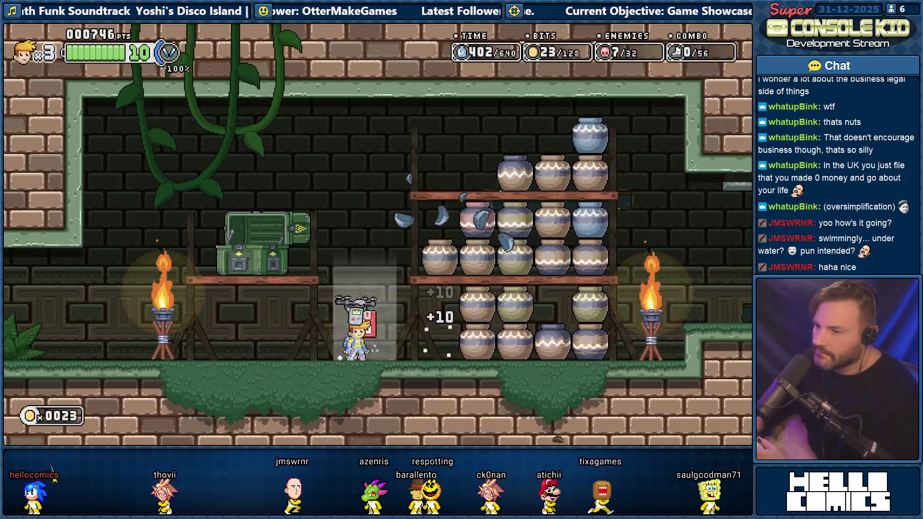
pyautogui.press('Left')
pyautogui.press('z')
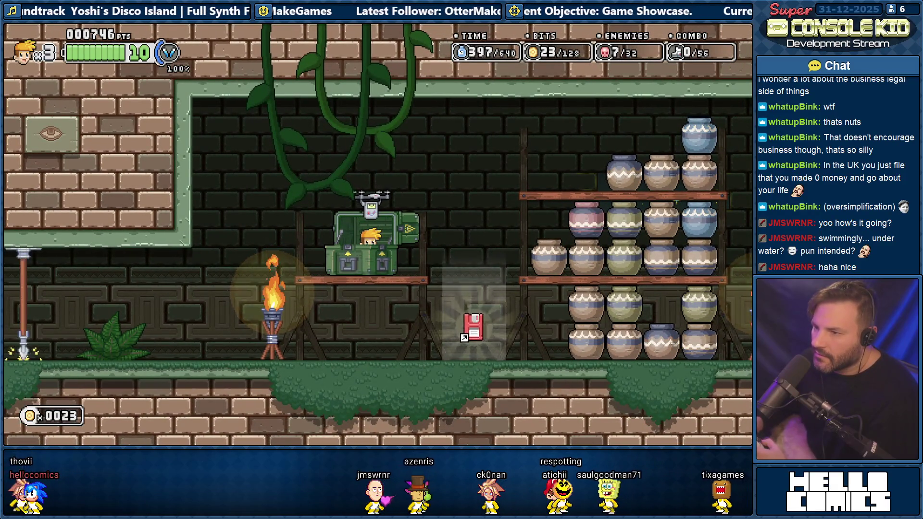
pyautogui.press('z')
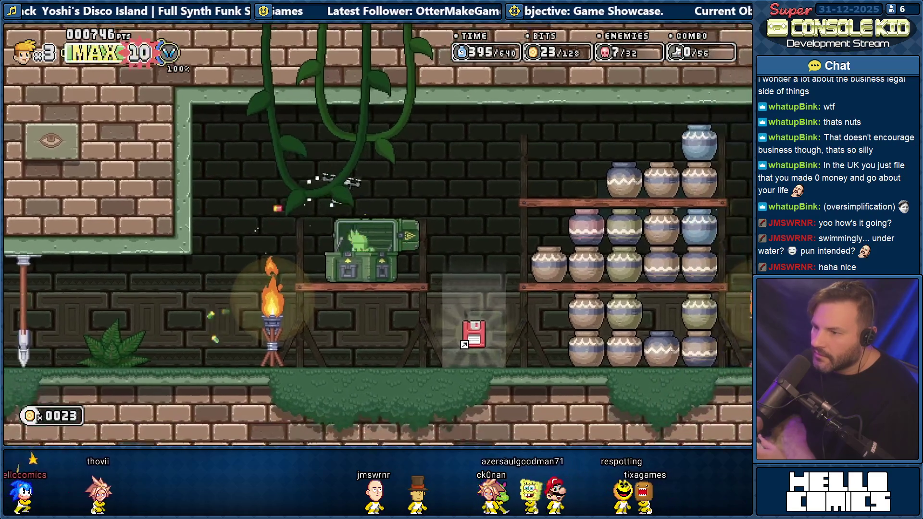
pyautogui.press('z')
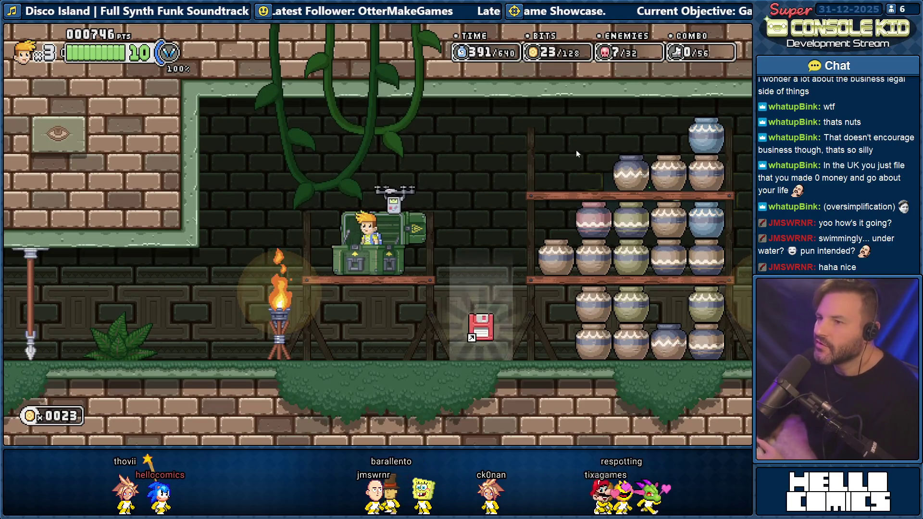
# Run left up the slope to the pillar, then dash right onto the raised platform
pyautogui.press('z')
pyautogui.press('Left')
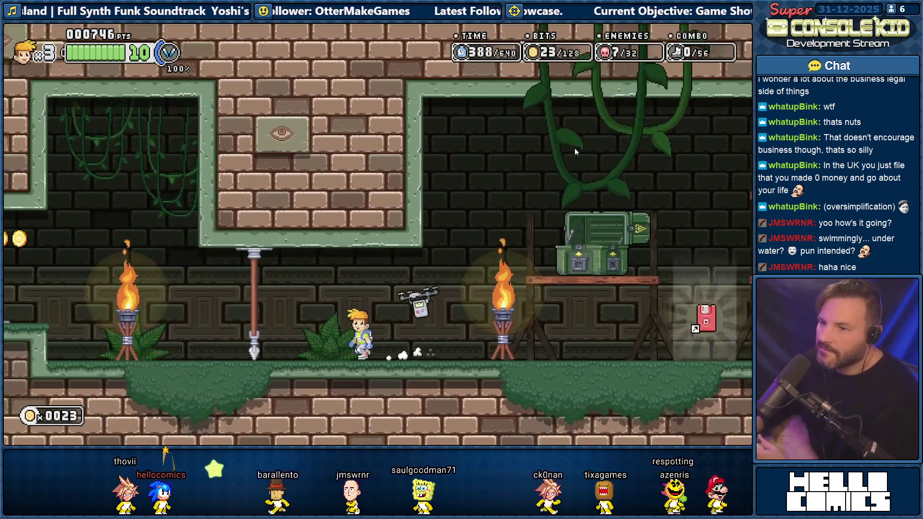
pyautogui.press('Left')
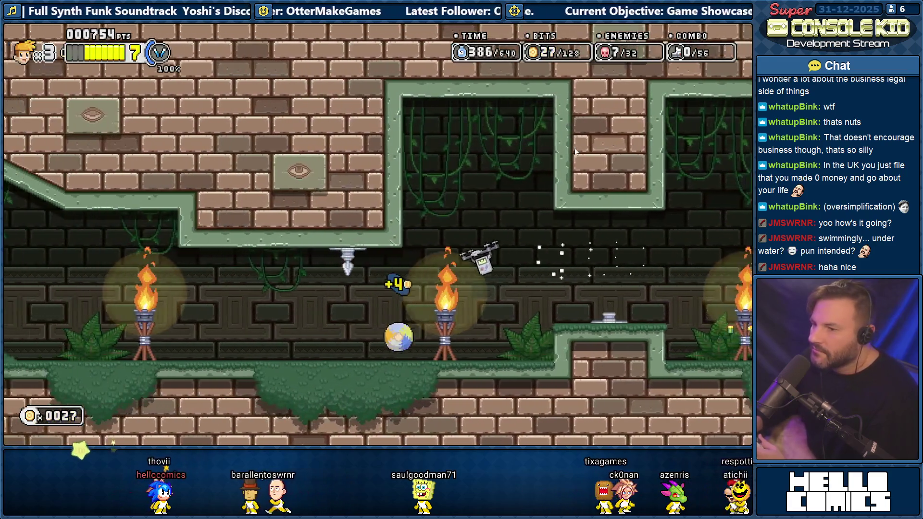
pyautogui.press('Left')
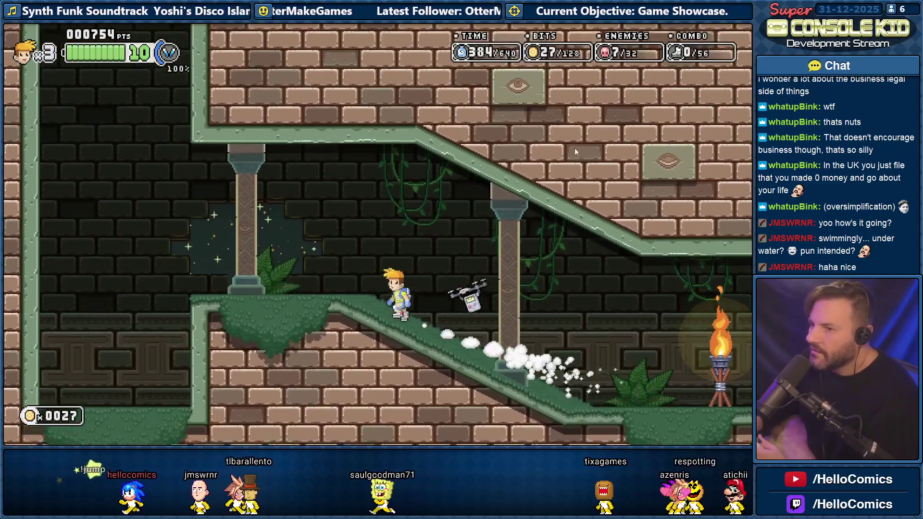
pyautogui.press('Left')
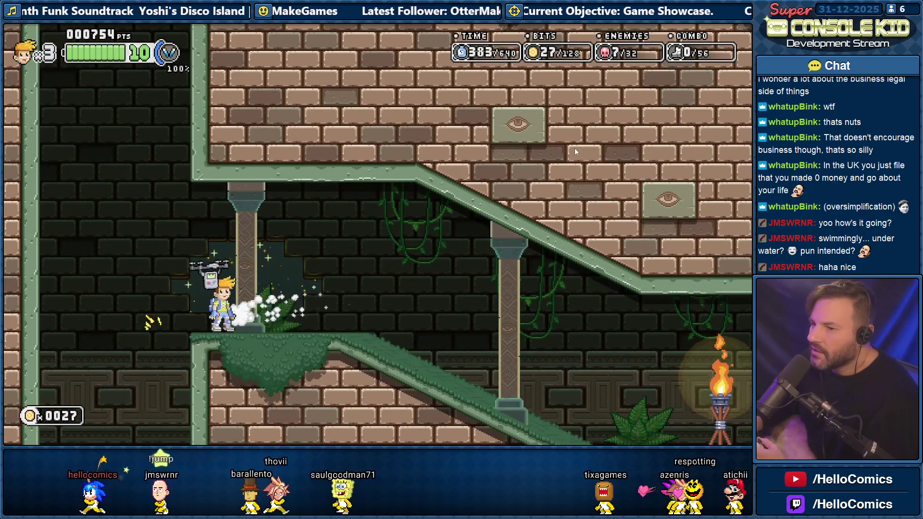
pyautogui.press('Right')
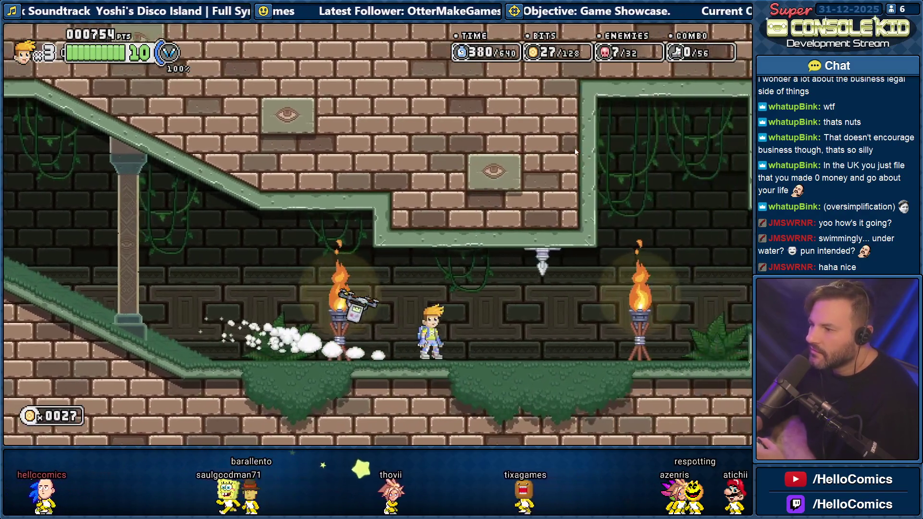
pyautogui.press('Right')
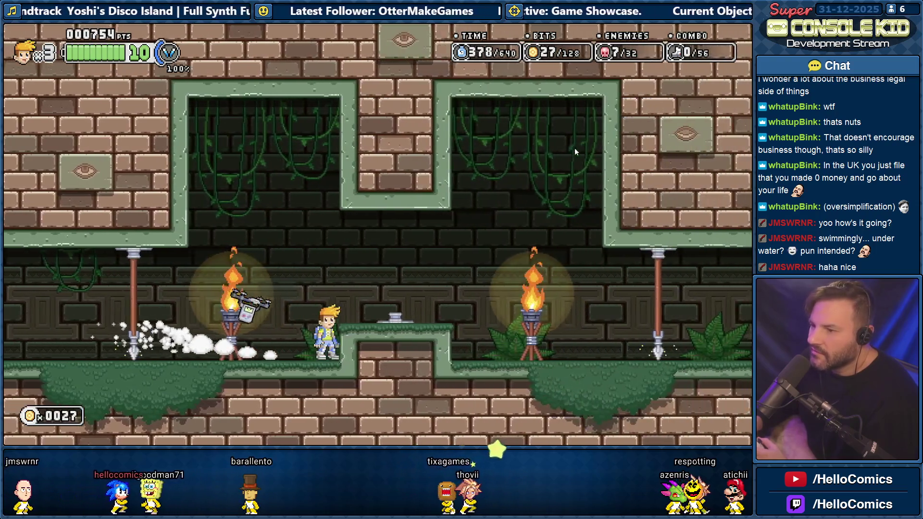
pyautogui.press('Right')
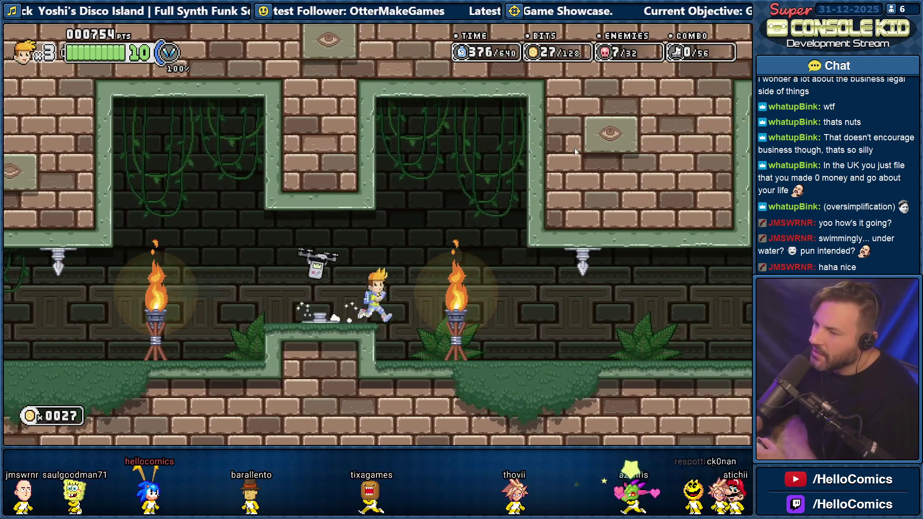
pyautogui.press('Right')
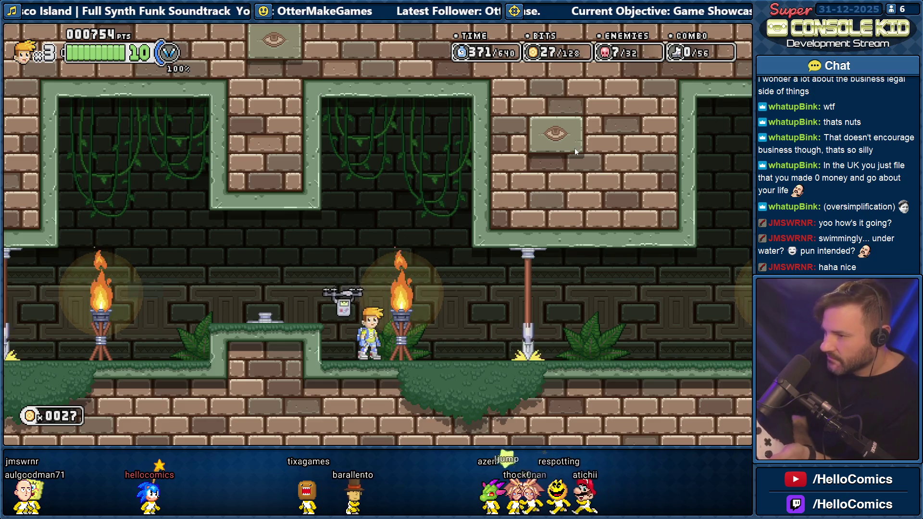
# Jetpack right, smash the stacked pots, and hop on and off the shelf of pots
pyautogui.press('Right')
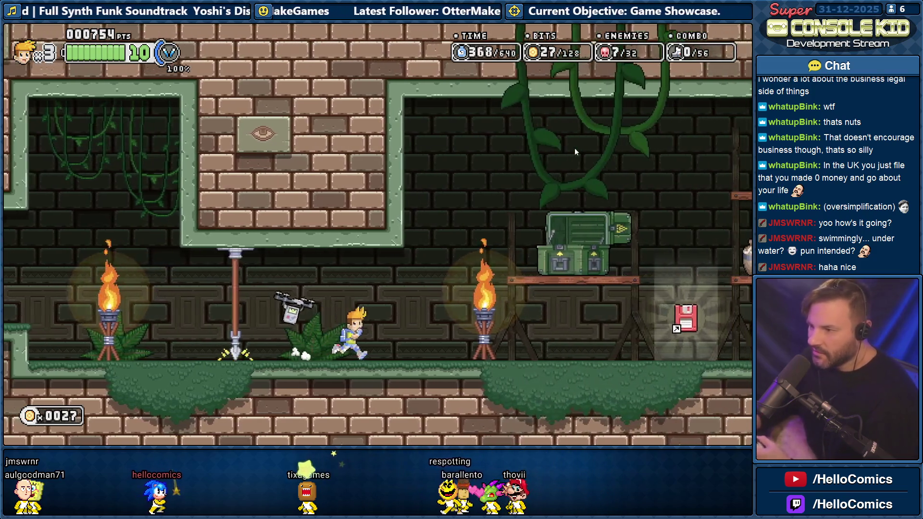
pyautogui.press('Right')
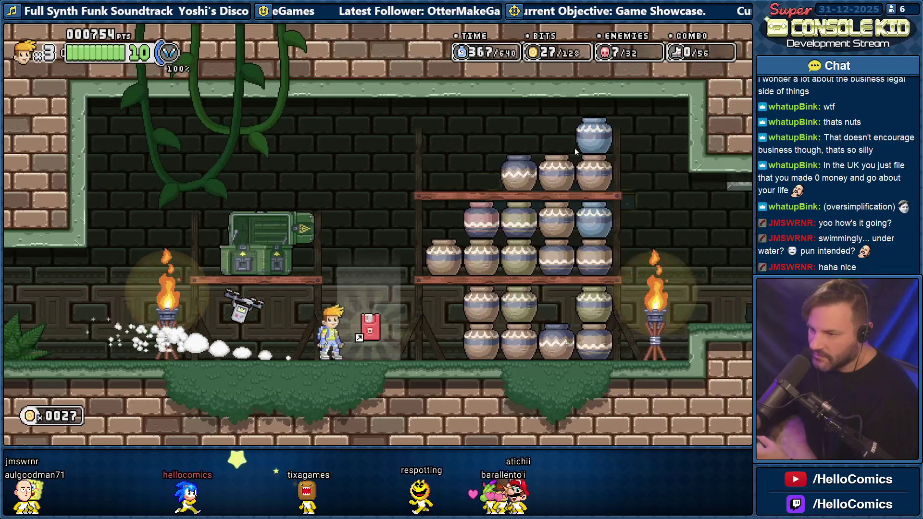
pyautogui.press('space')
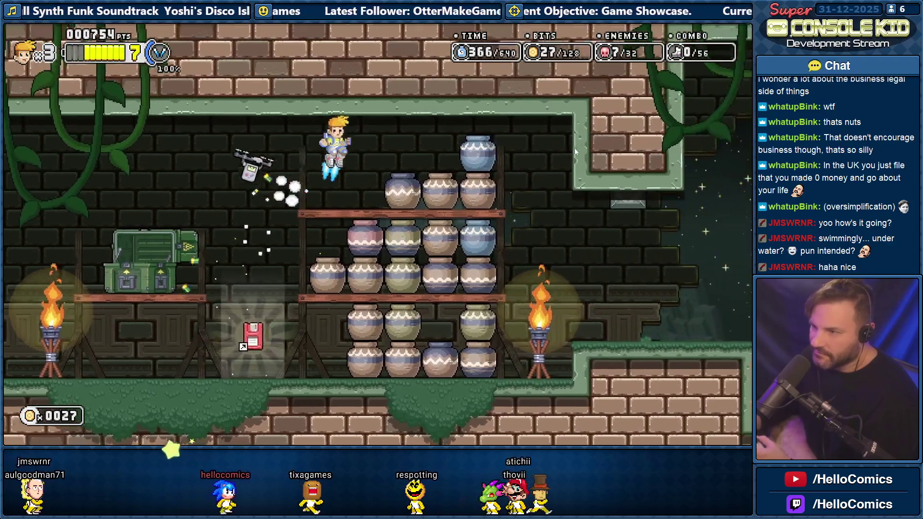
pyautogui.press('Right')
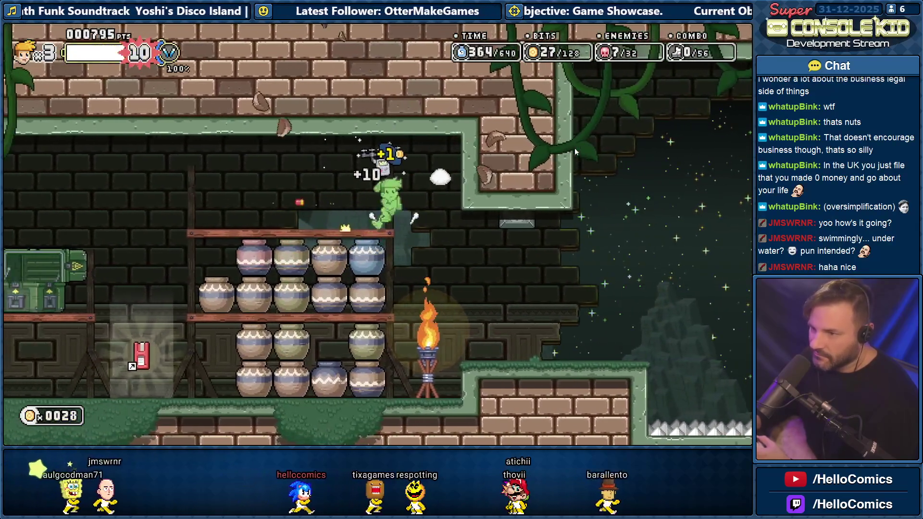
pyautogui.press('Right')
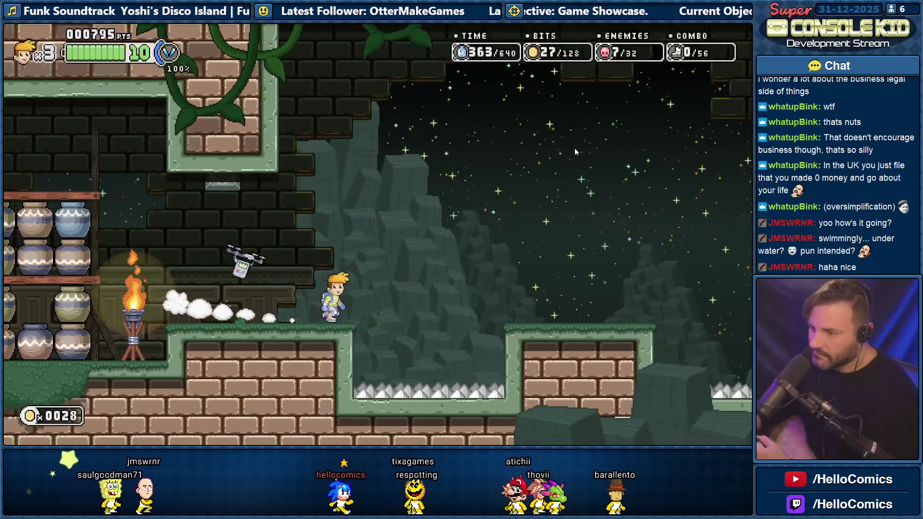
pyautogui.press('space')
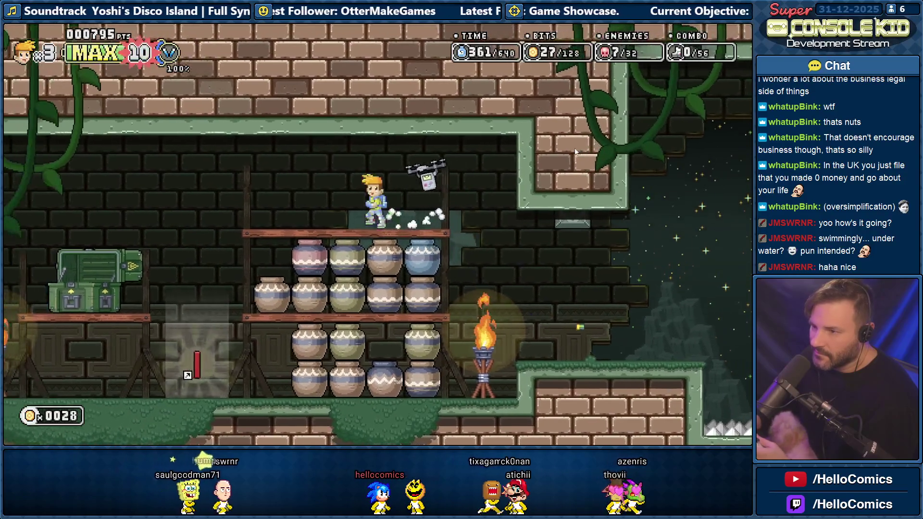
pyautogui.press('space')
pyautogui.press('Left')
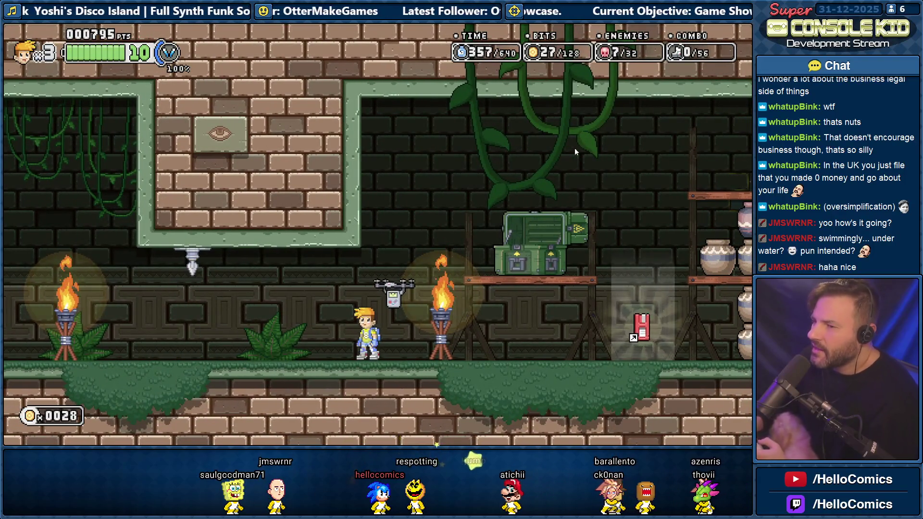
# Destroy two enemies, run right collecting coins, then quit to level select and start another level
pyautogui.press('Left')
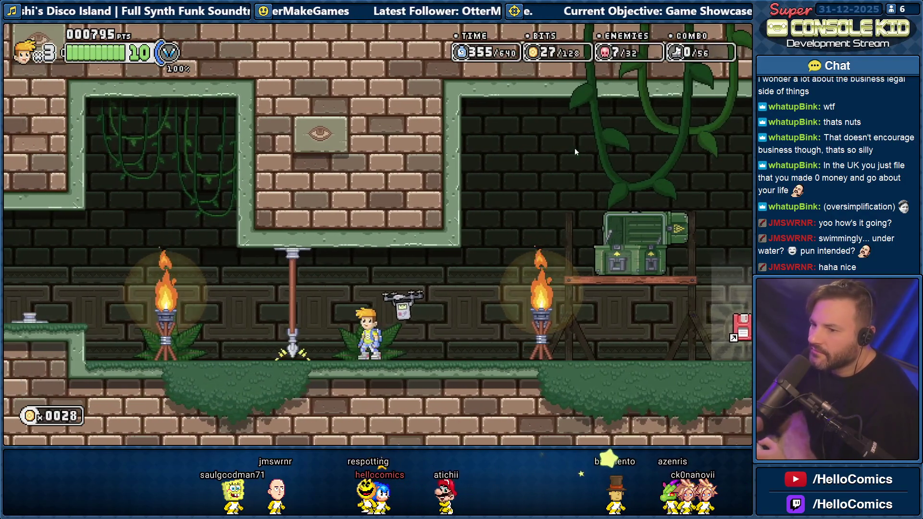
pyautogui.press('Right')
pyautogui.press('x')
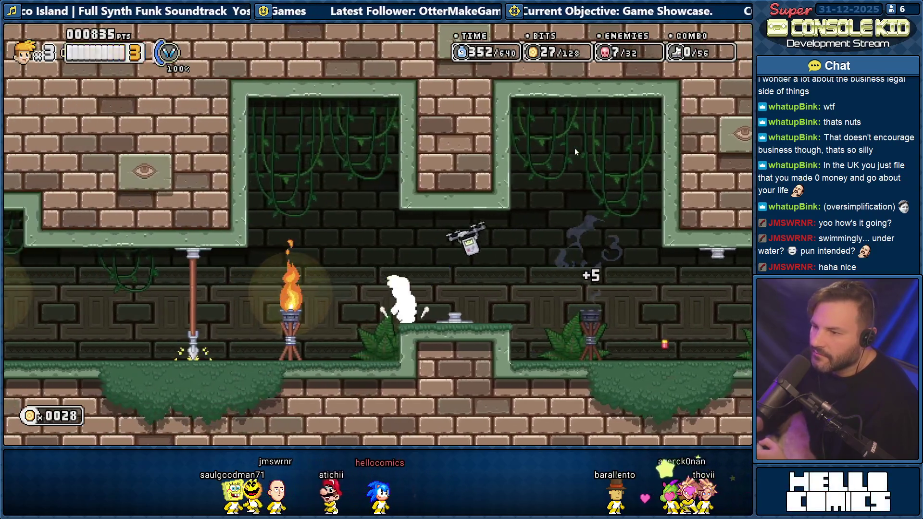
pyautogui.press('Left')
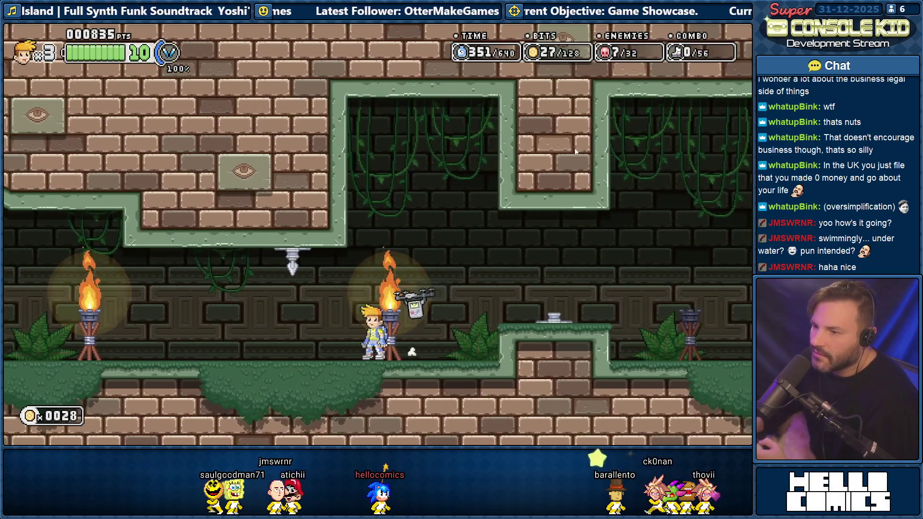
pyautogui.press('x')
pyautogui.press('Right')
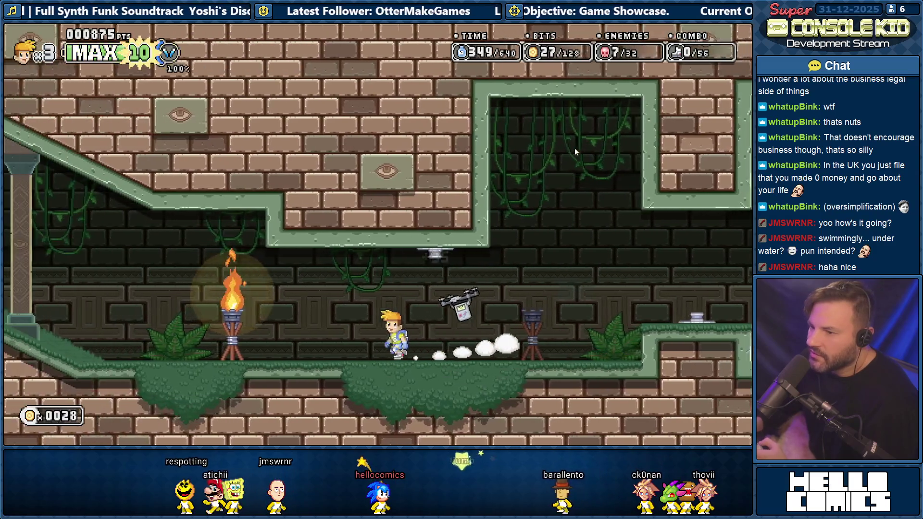
pyautogui.press('Left')
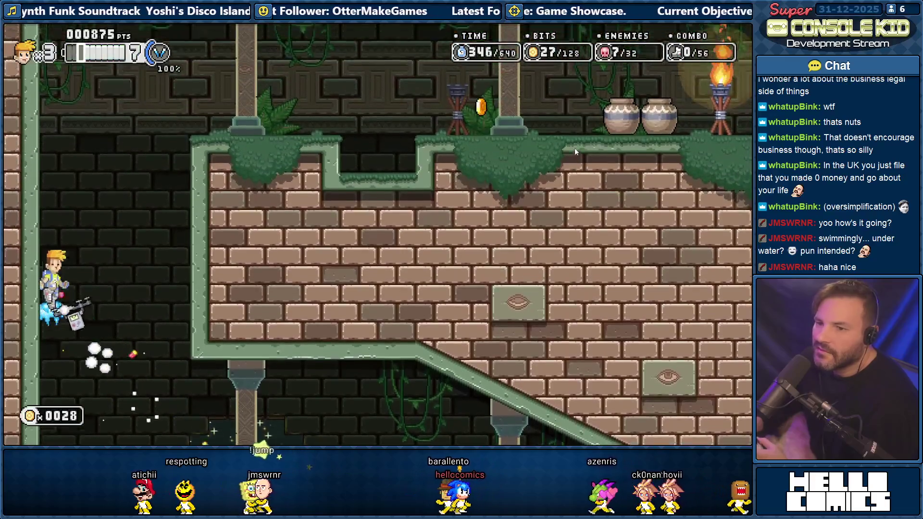
pyautogui.press('Right')
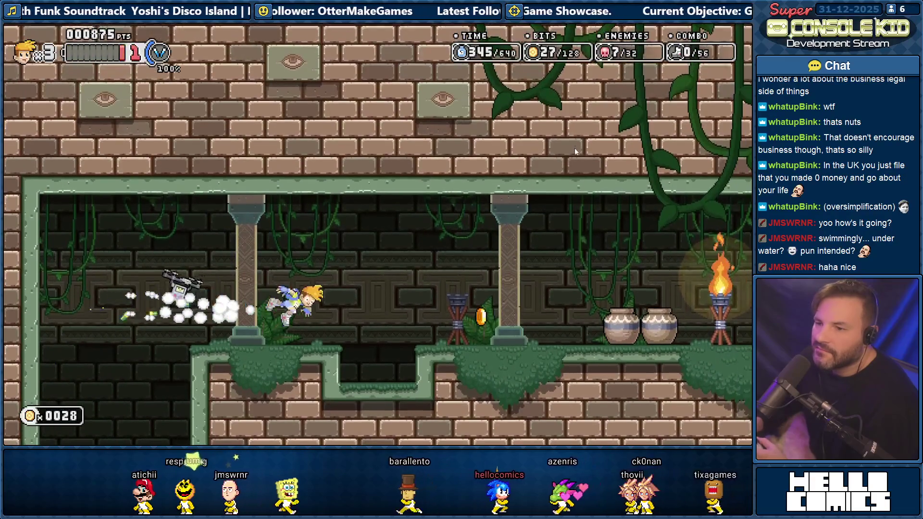
pyautogui.press('Right')
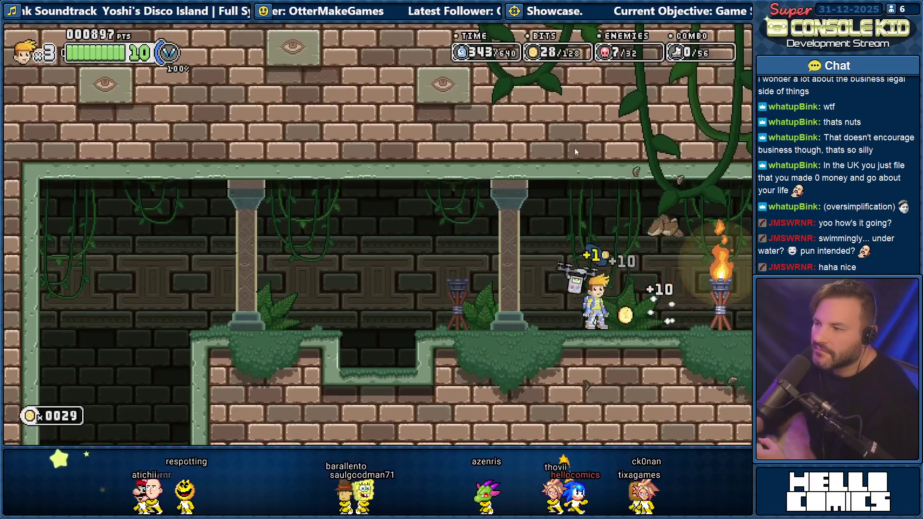
pyautogui.press('Right')
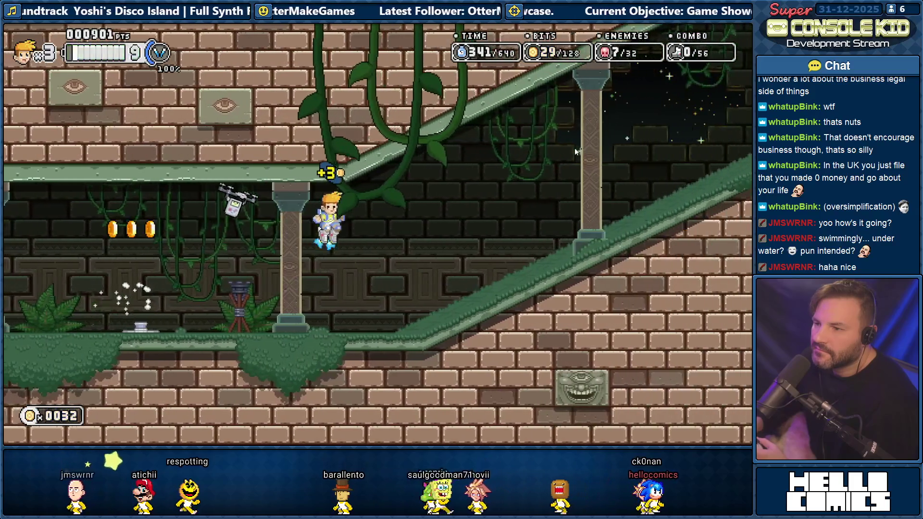
pyautogui.press('Escape')
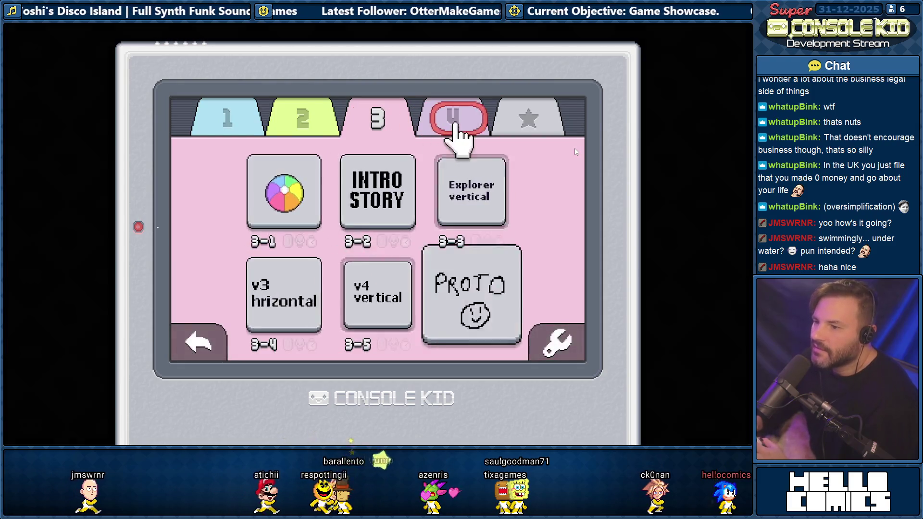
pyautogui.press('Return')
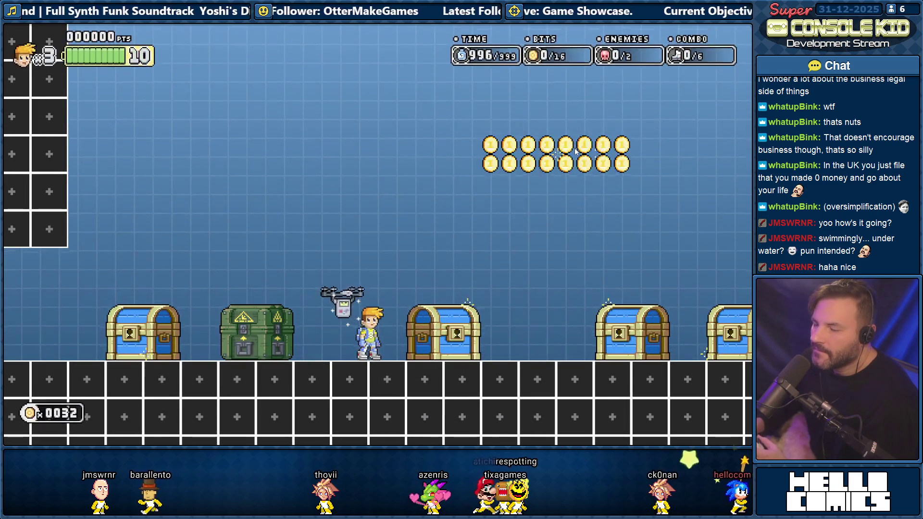
# Jetpack into the totem room, climb the totem, and land by the pole so the door appears
pyautogui.press('Left')
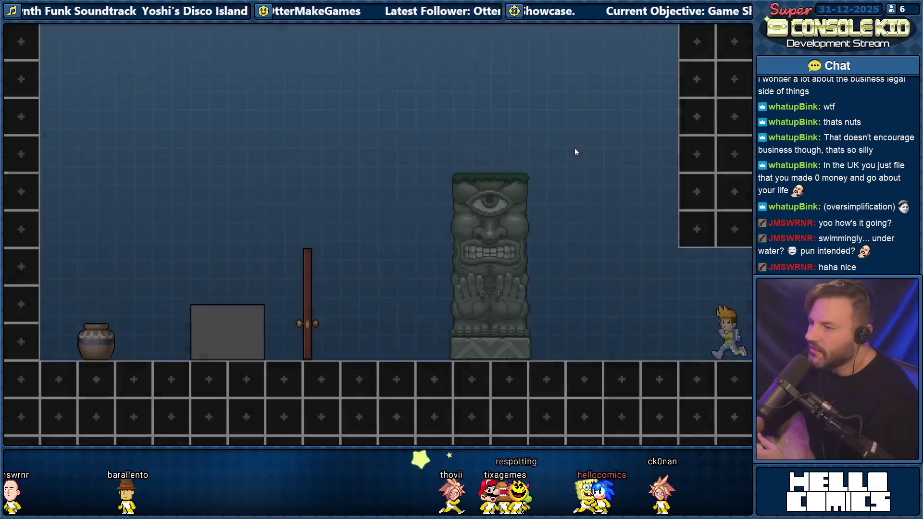
pyautogui.press('space')
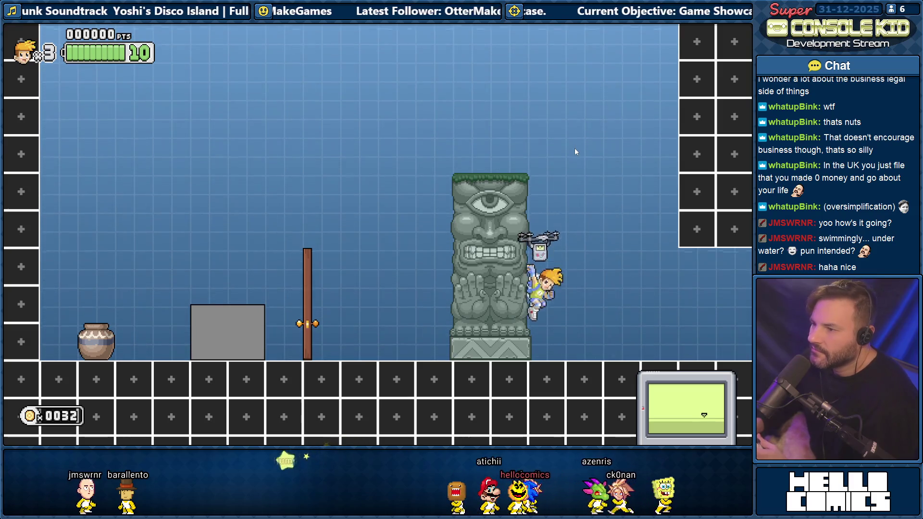
pyautogui.press('space')
pyautogui.press('Left')
pyautogui.press('space')
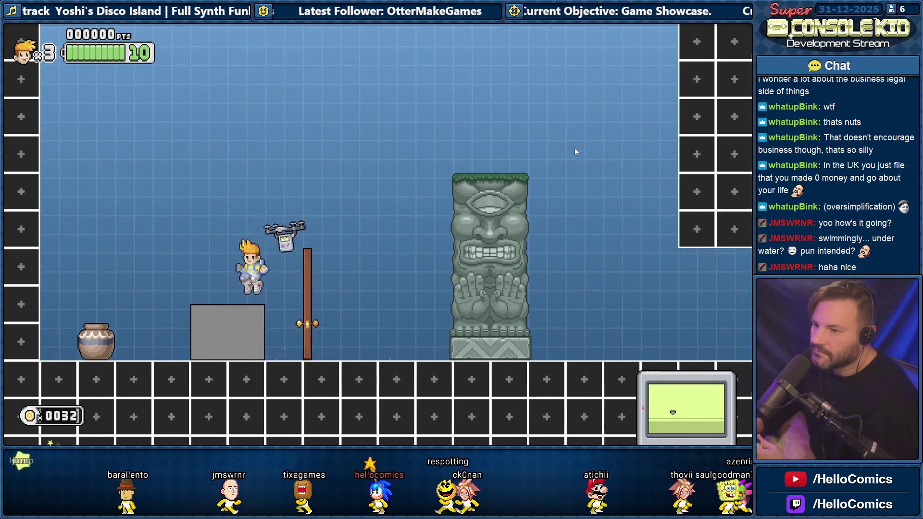
pyautogui.press('Right')
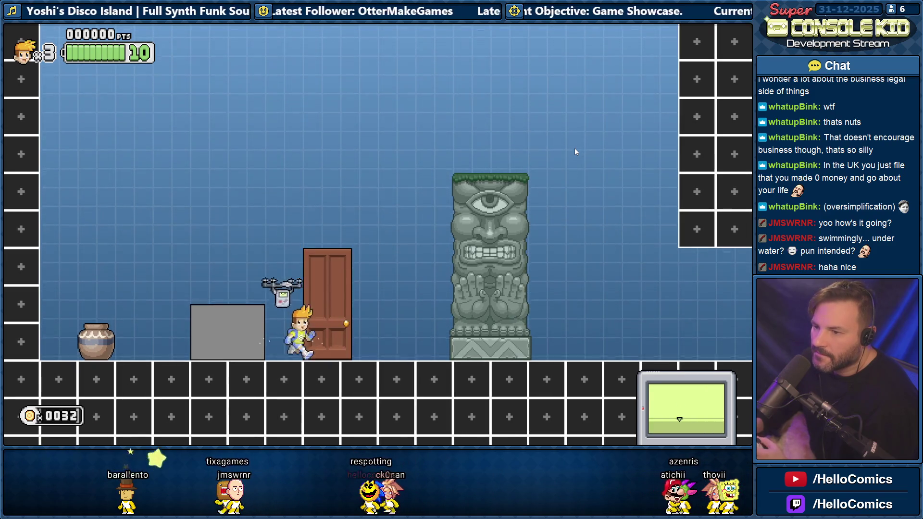
# Walk repeatedly past the wooden door in both directions to test its open/close behaviour
pyautogui.press('Right')
pyautogui.press('Left')
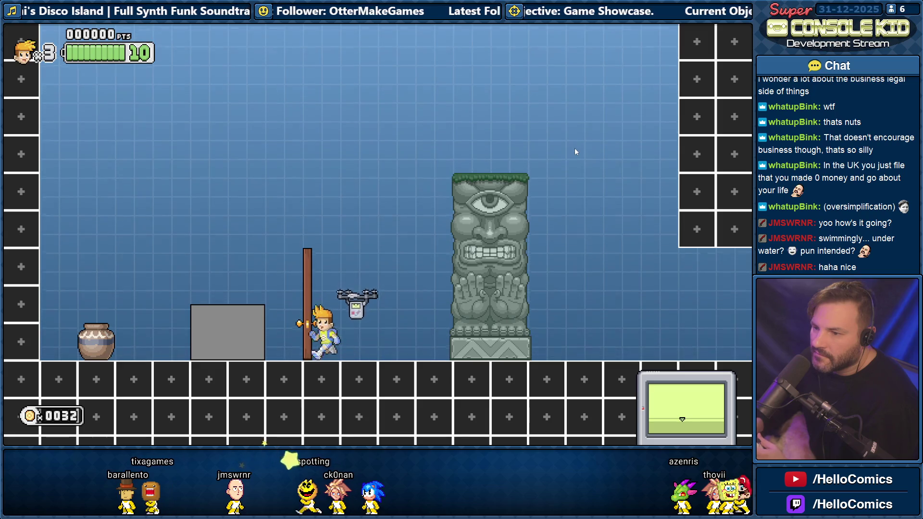
pyautogui.press('Left')
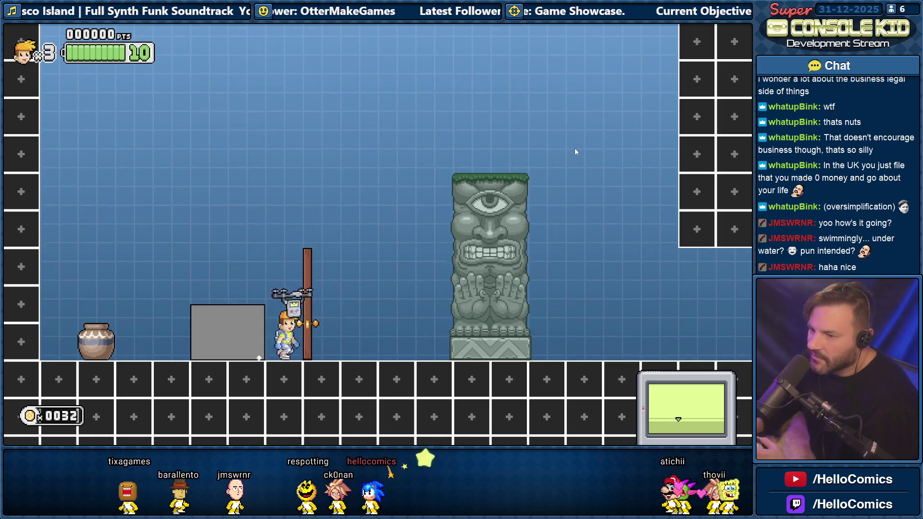
pyautogui.press('Right')
pyautogui.press('Right')
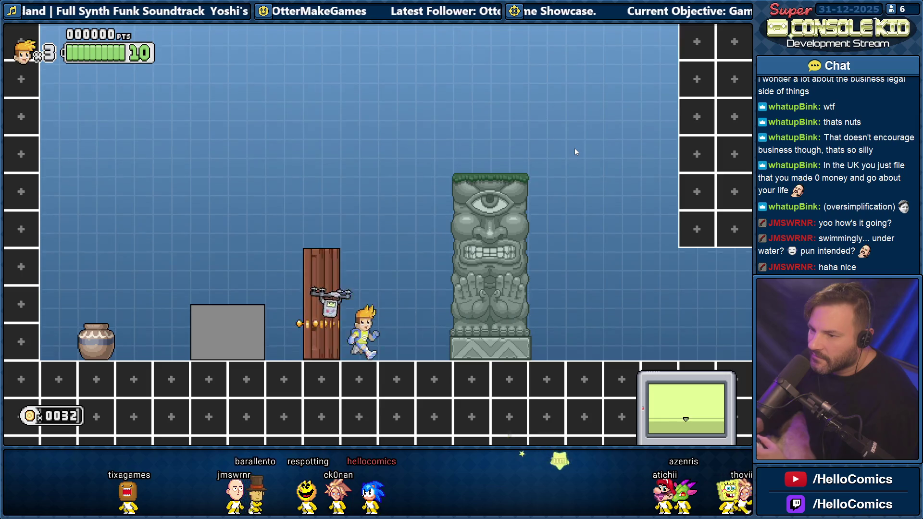
pyautogui.press('Left')
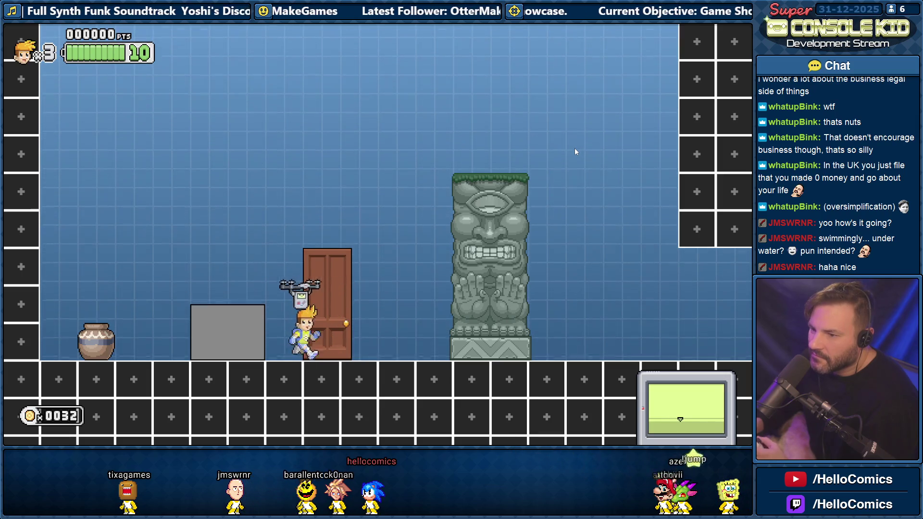
pyautogui.press('Left')
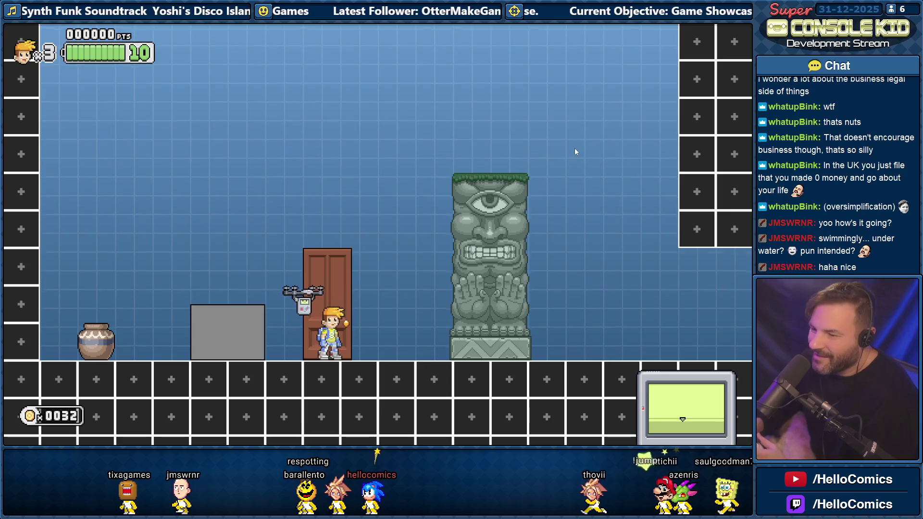
pyautogui.press('Left')
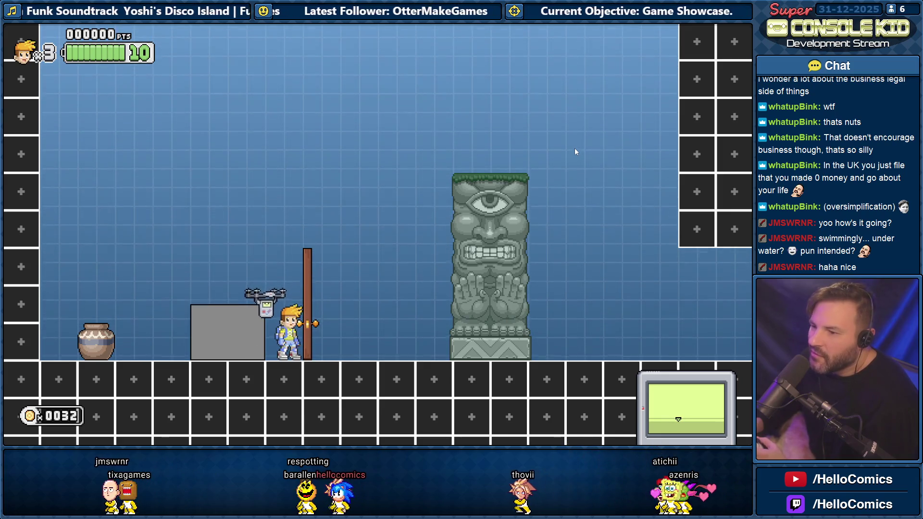
pyautogui.press('Right')
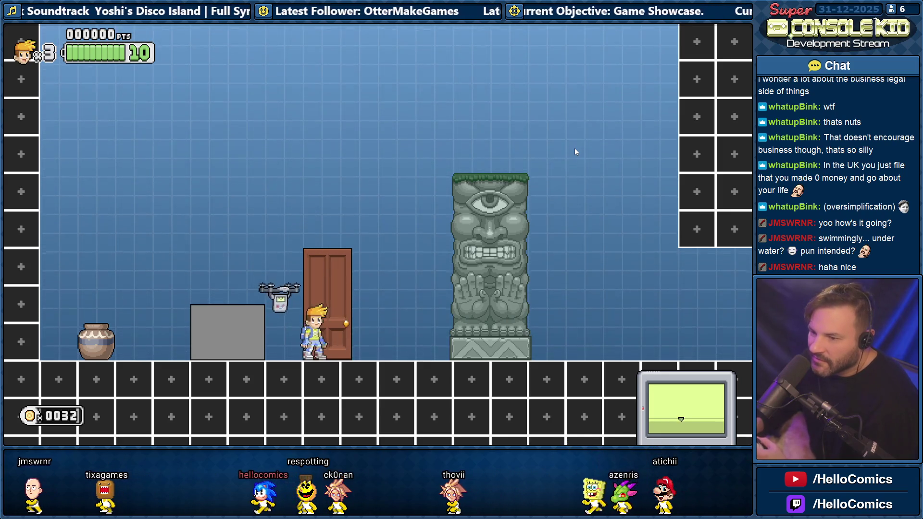
pyautogui.press('Right')
pyautogui.press('Left')
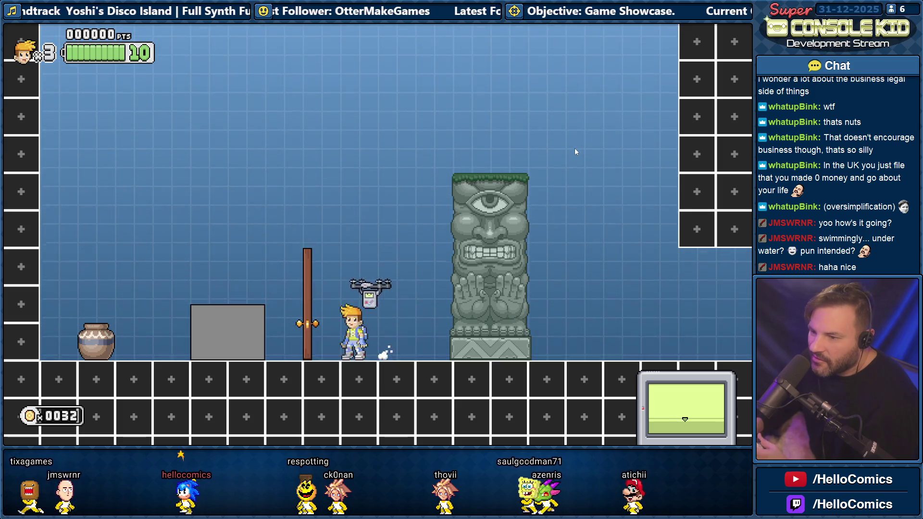
pyautogui.press('Right')
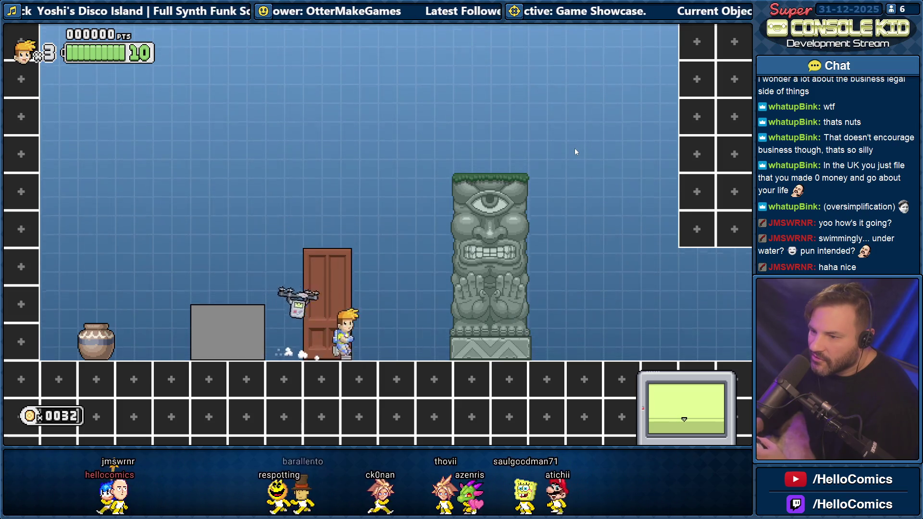
pyautogui.press('Left')
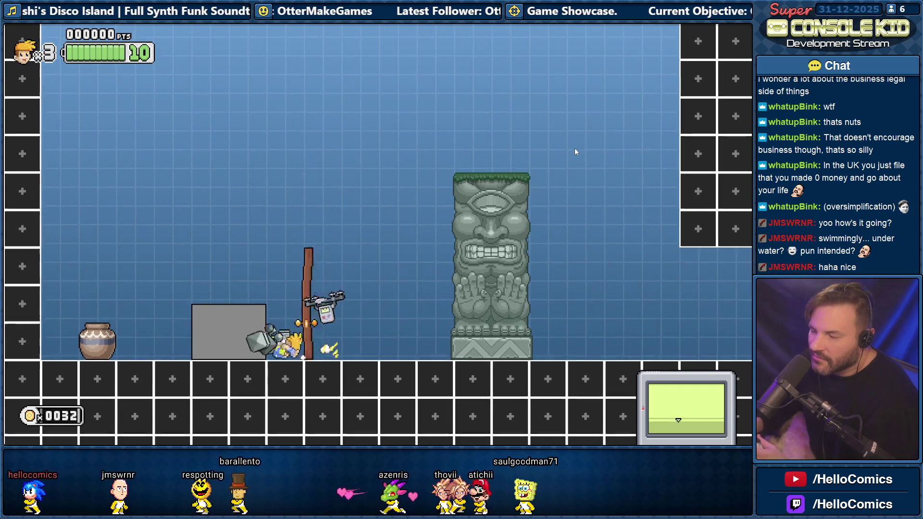
pyautogui.press('Down')
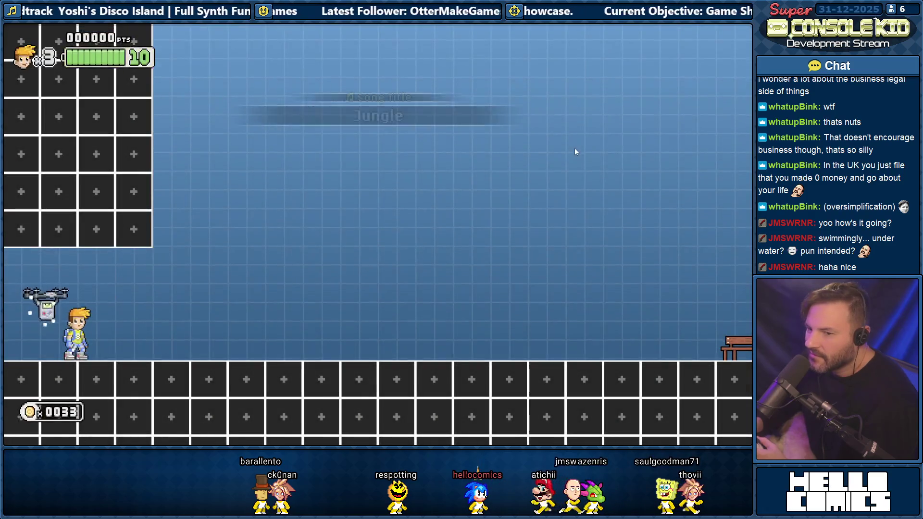
# Dash in the test level, exit to level select, and move to world 4's levels at VR 4-5
pyautogui.press('Right')
pyautogui.press('Right')
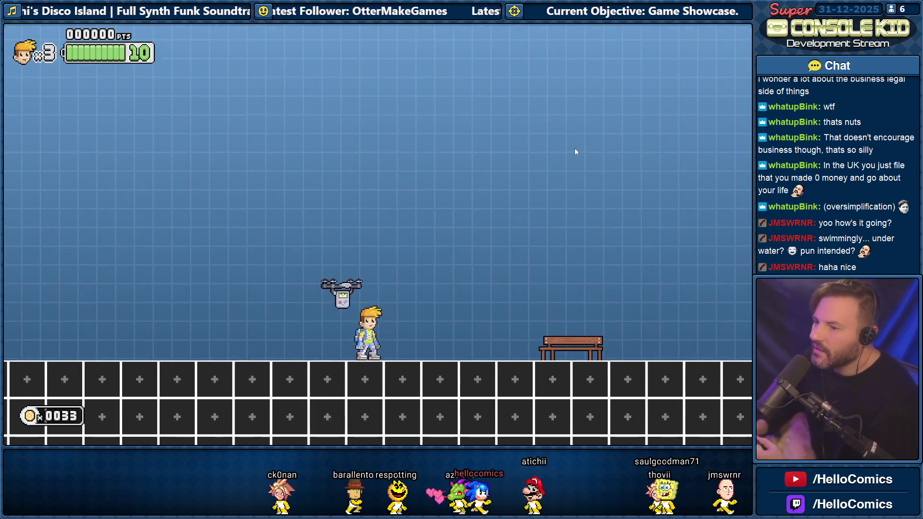
pyautogui.press('Left')
pyautogui.press('Escape')
pyautogui.press('Right')
pyautogui.press('Right')
pyautogui.press('Right')
pyautogui.press('Down')
pyautogui.press('Down')
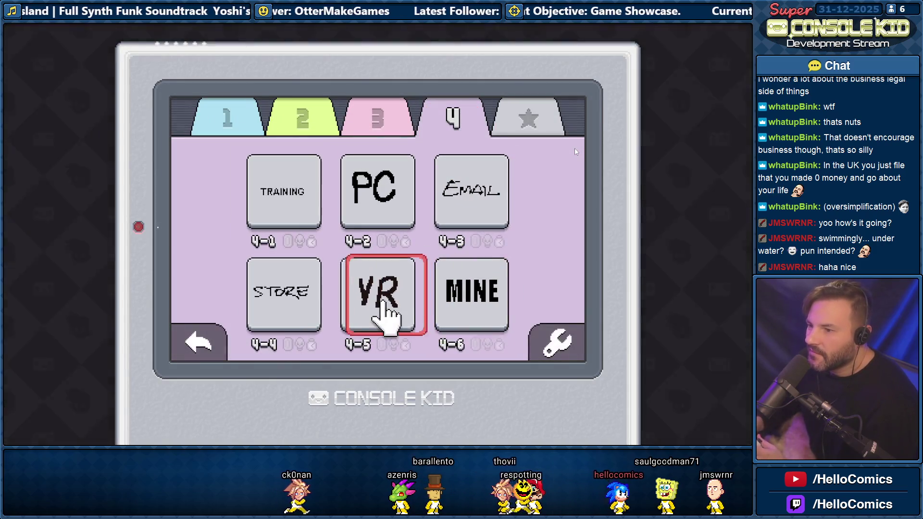
# Start VR level 4-5, run and jump left toward the GO sign, then end the playtest
pyautogui.press('Return')
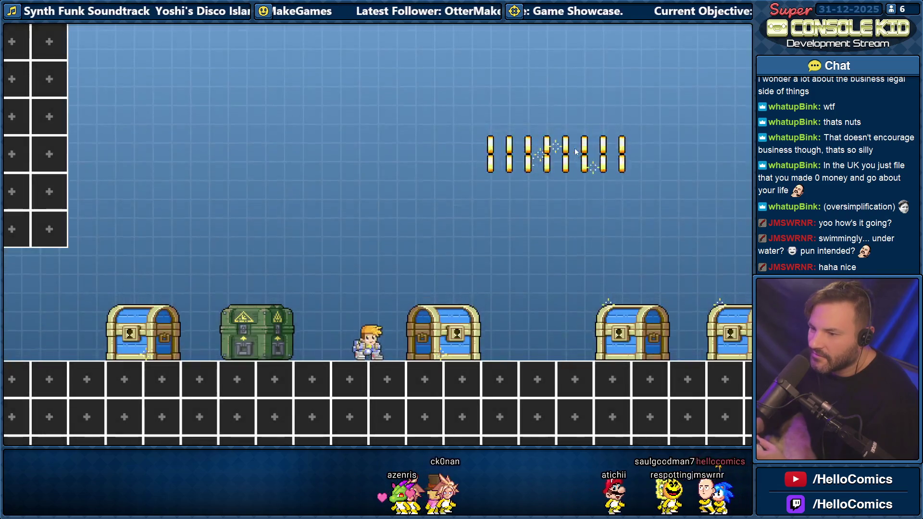
pyautogui.press('Left')
pyautogui.press('space')
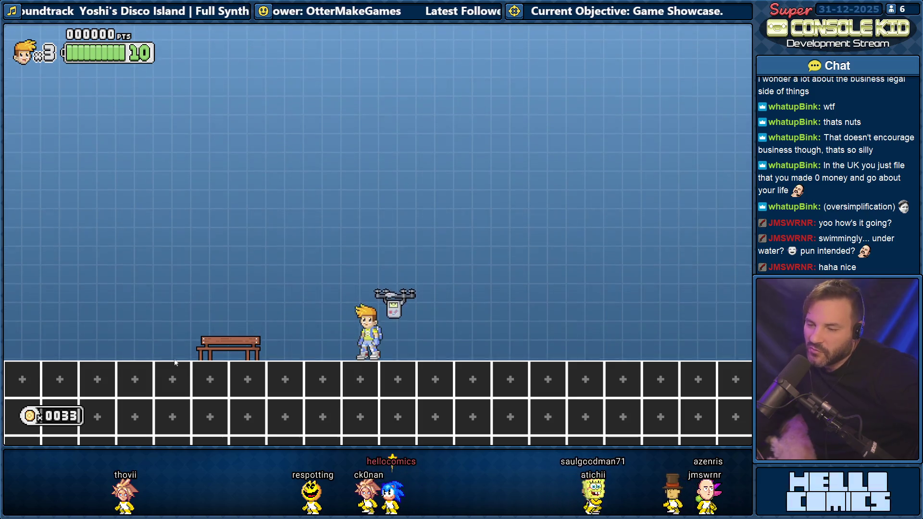
pyautogui.press('Left')
pyautogui.press('space')
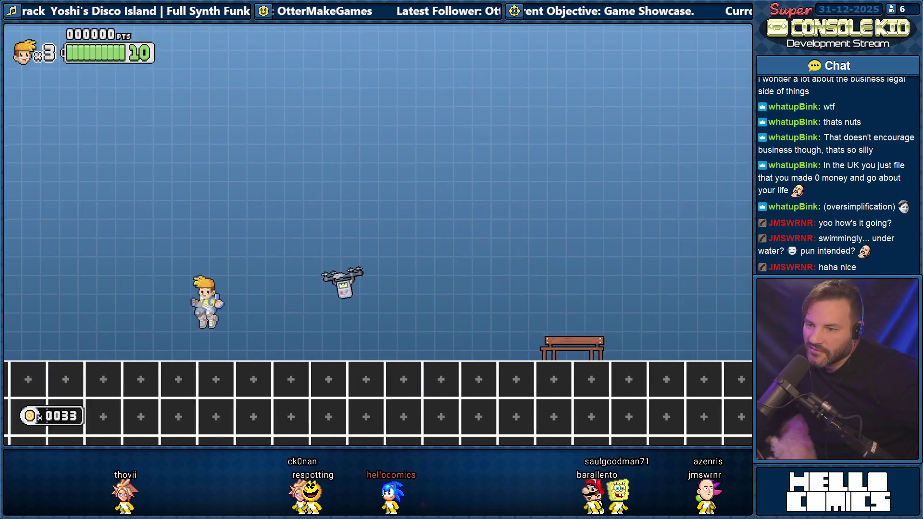
pyautogui.press('Right')
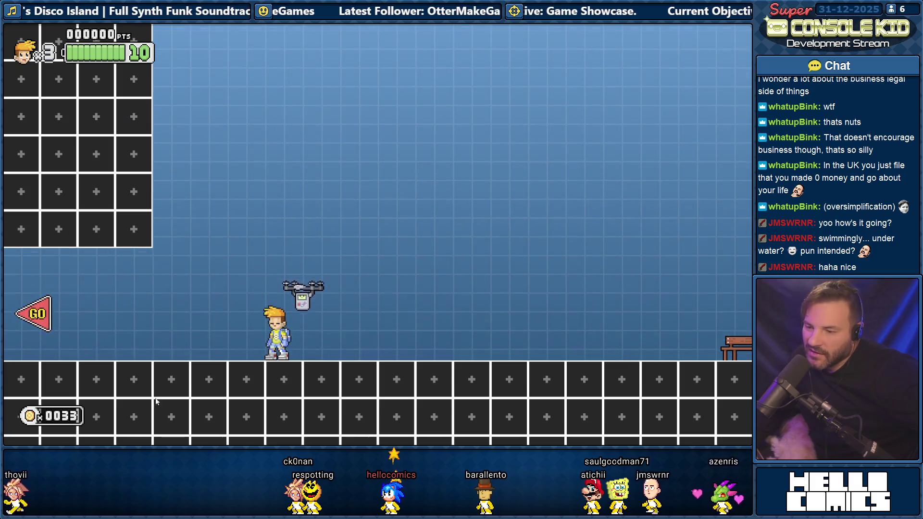
pyautogui.press('Escape')
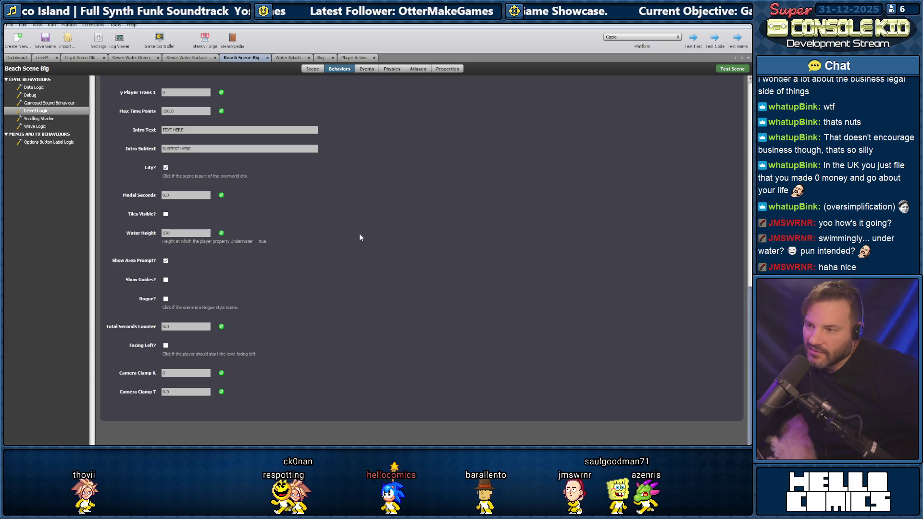
# Browse the Sewer Water Surface, Sewer Water Green, Beach Scene Big, Water Splash and Player Action tabs
pyautogui.click(17, 57)
pyautogui.scroll(-5, 235, 203)
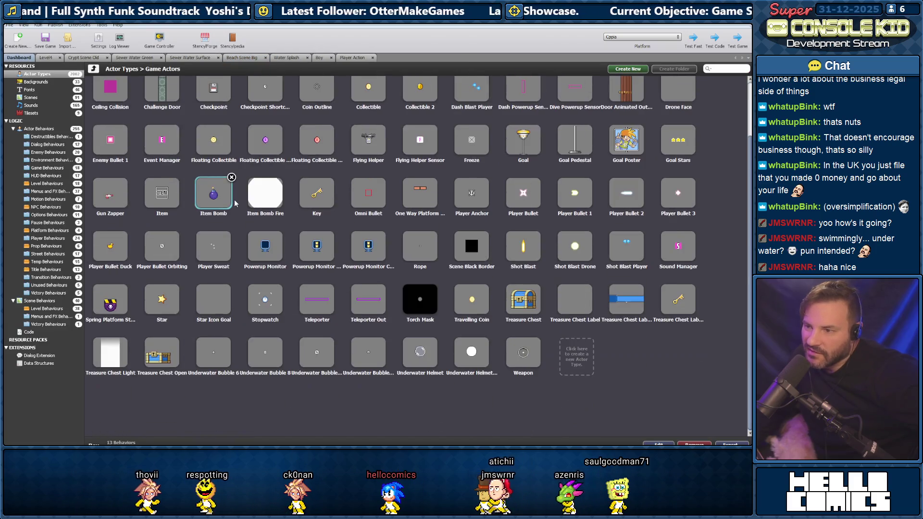
pyautogui.scroll(1, 234, 197)
pyautogui.scroll(-1, 221, 195)
pyautogui.scroll(1, 218, 195)
pyautogui.click(135, 58)
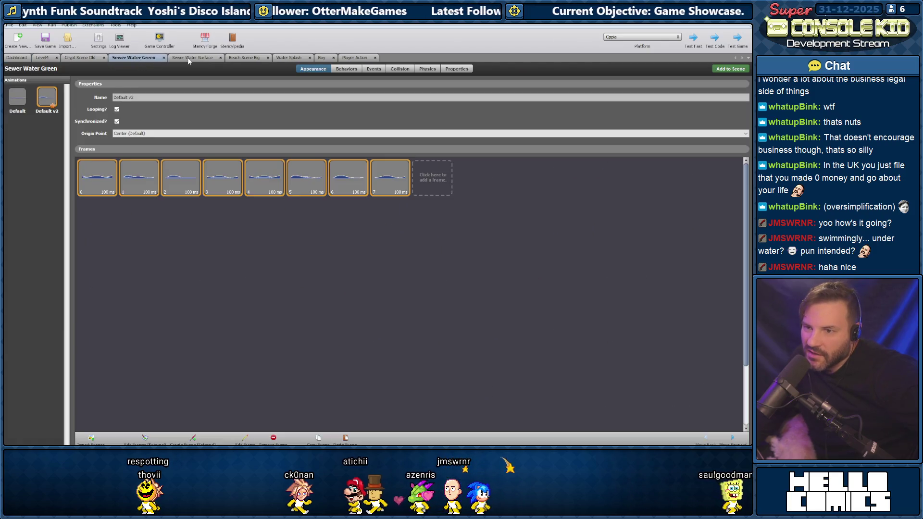
pyautogui.click(190, 57)
pyautogui.click(249, 57)
pyautogui.click(287, 57)
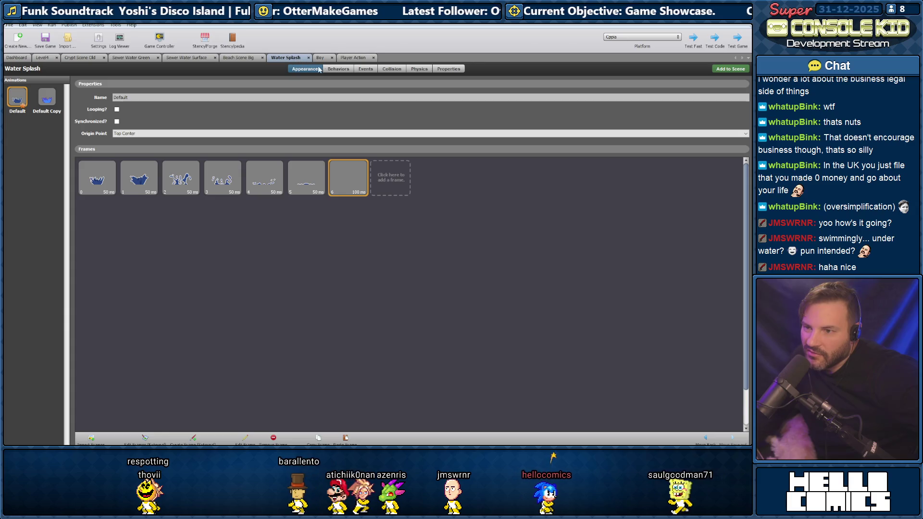
pyautogui.click(338, 69)
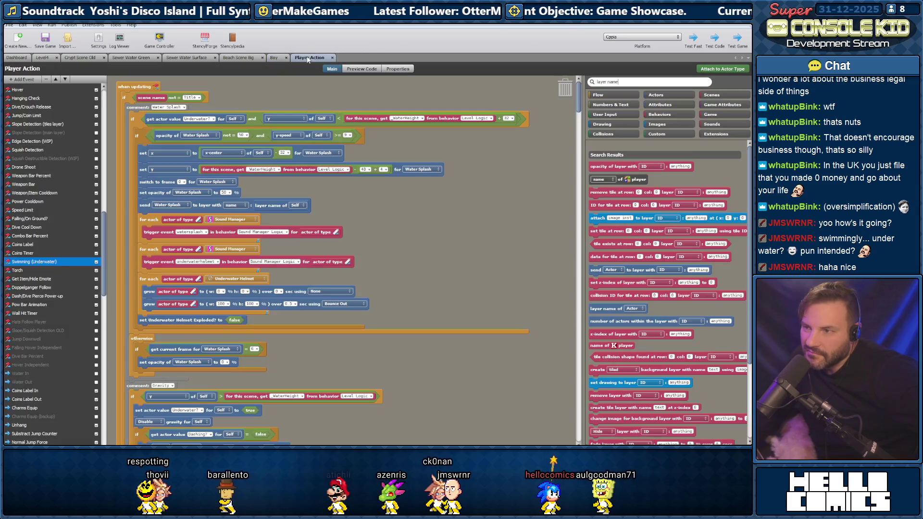
pyautogui.click(308, 58)
pyautogui.click(16, 58)
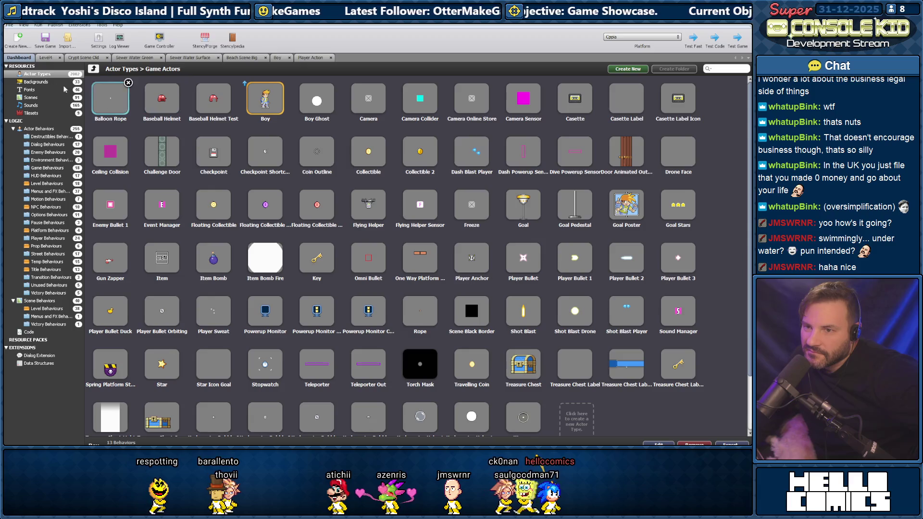
# From the top-level Scenes list, open Rogue Scene 2 inside the Rogue Scenes folder
pyautogui.click(30, 98)
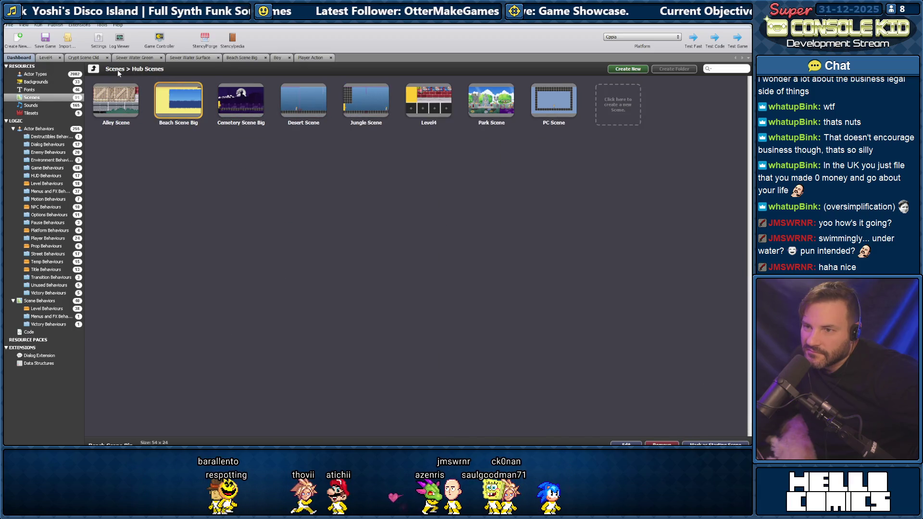
pyautogui.click(96, 69)
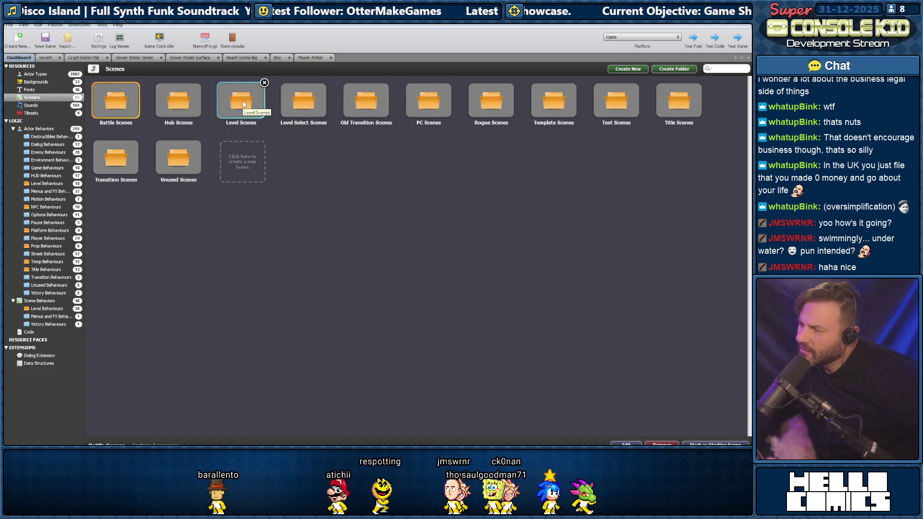
pyautogui.doubleClick(475, 104)
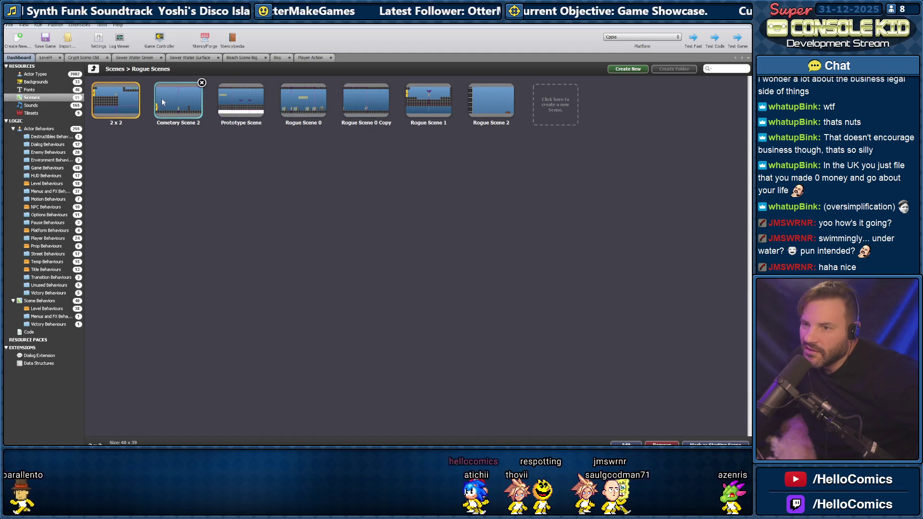
pyautogui.doubleClick(486, 99)
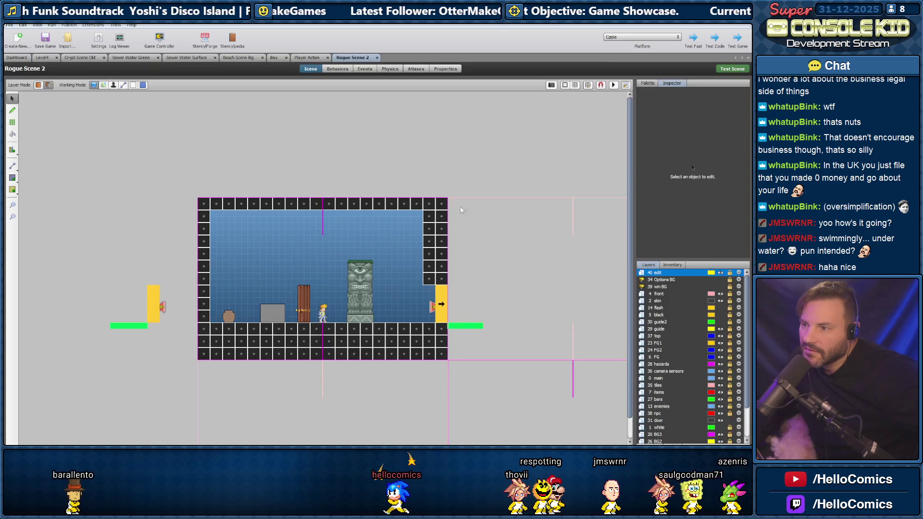
# Select the Rogue to Right 169 collider, enable Customize for Transition Collider Logic, then bring up the browser
pyautogui.click(437, 305)
pyautogui.click(442, 299)
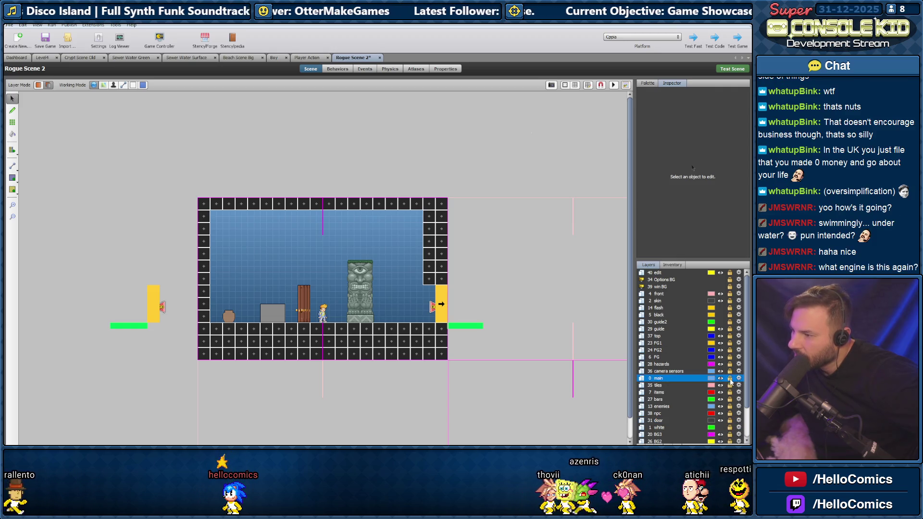
pyautogui.click(441, 305)
pyautogui.click(647, 165)
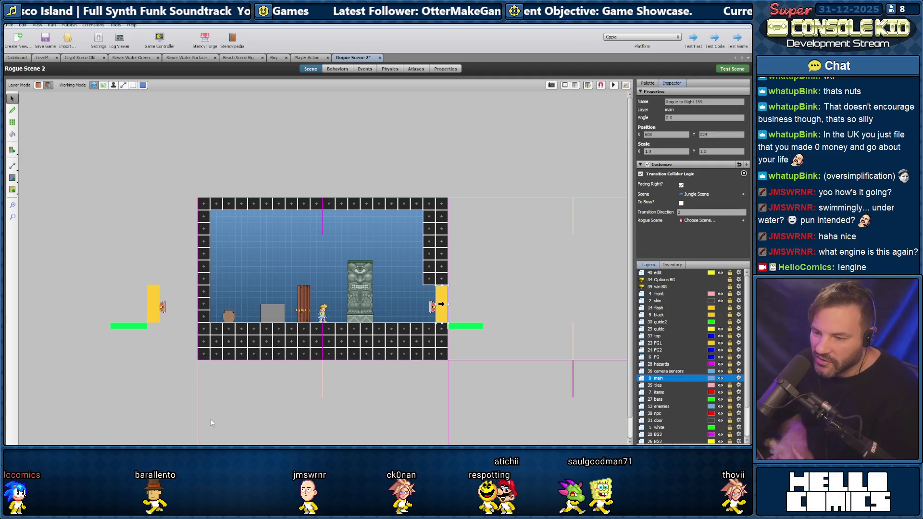
pyautogui.hotkey('alt', 'Tab')
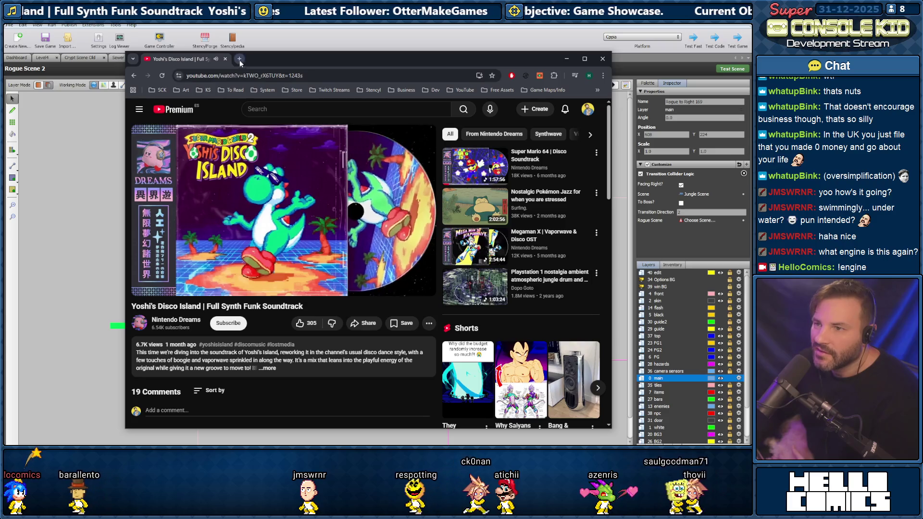
# Open a new browser tab, return to Stencyl, and drag the Streamlabs dashboard into view
pyautogui.click(237, 59)
pyautogui.hotkey('alt', 'Tab')
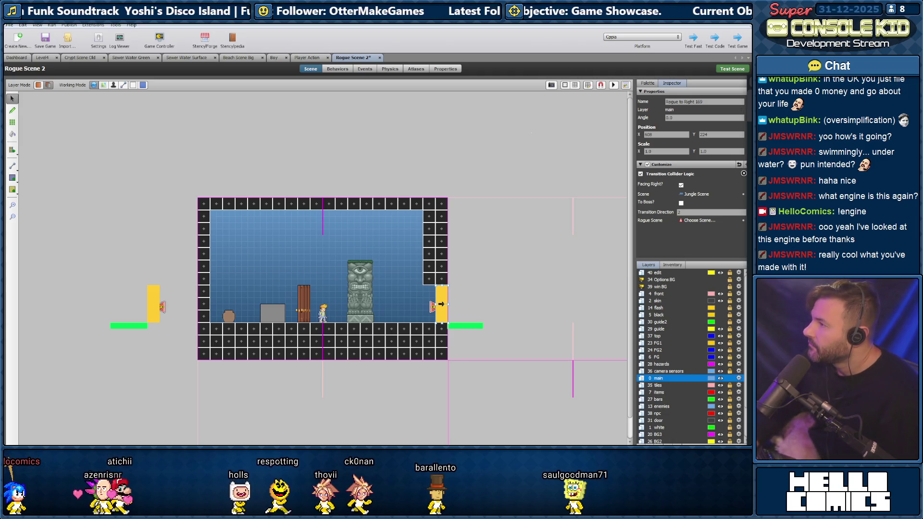
pyautogui.moveTo(750, 56)
pyautogui.mouseDown()
pyautogui.moveTo(453, 56)
pyautogui.moveTo(346, 45)
pyautogui.mouseUp()
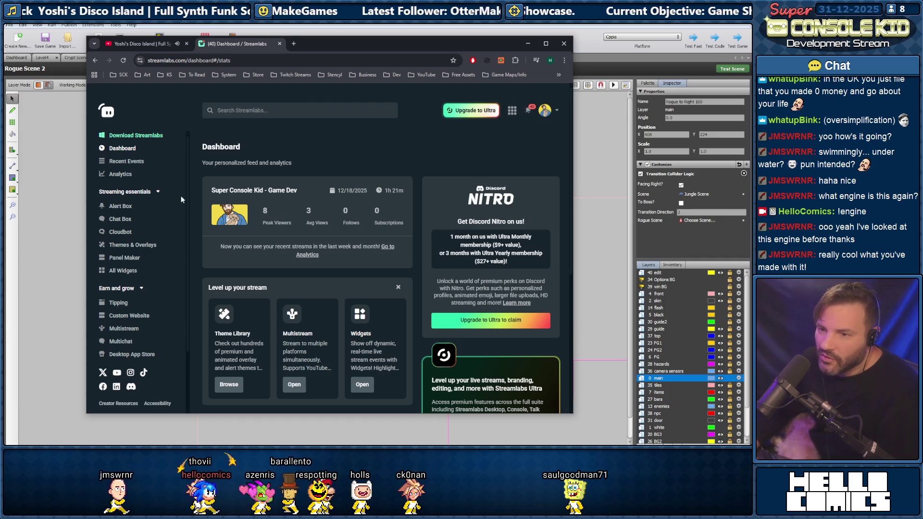
pyautogui.scroll(-1, 137, 173)
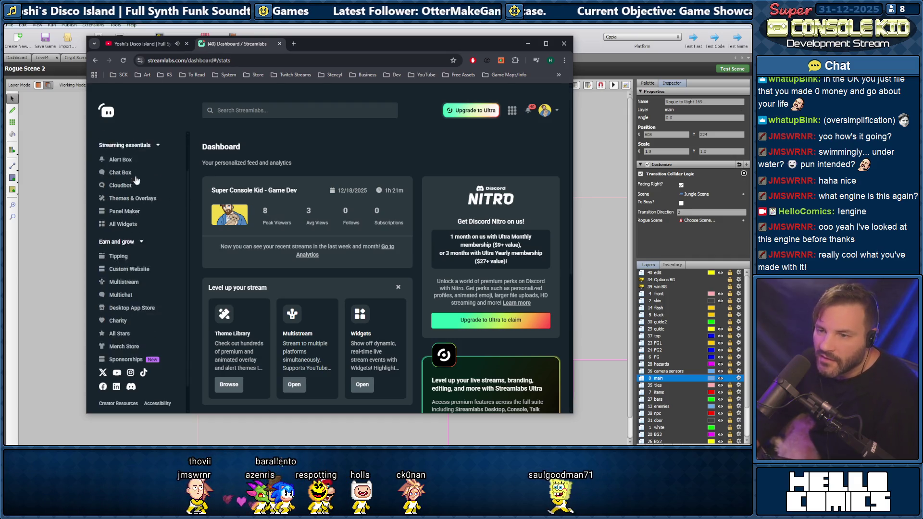
pyautogui.click(116, 197)
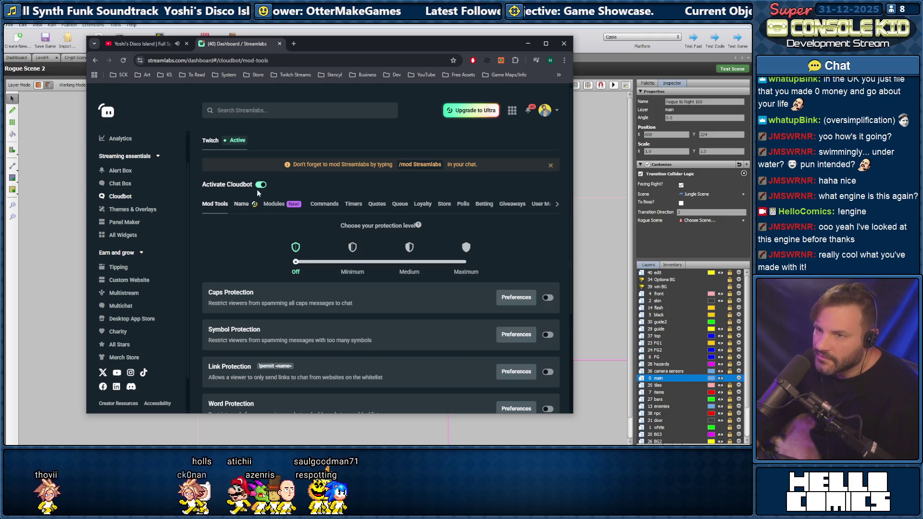
pyautogui.hotkey('alt', 'Tab')
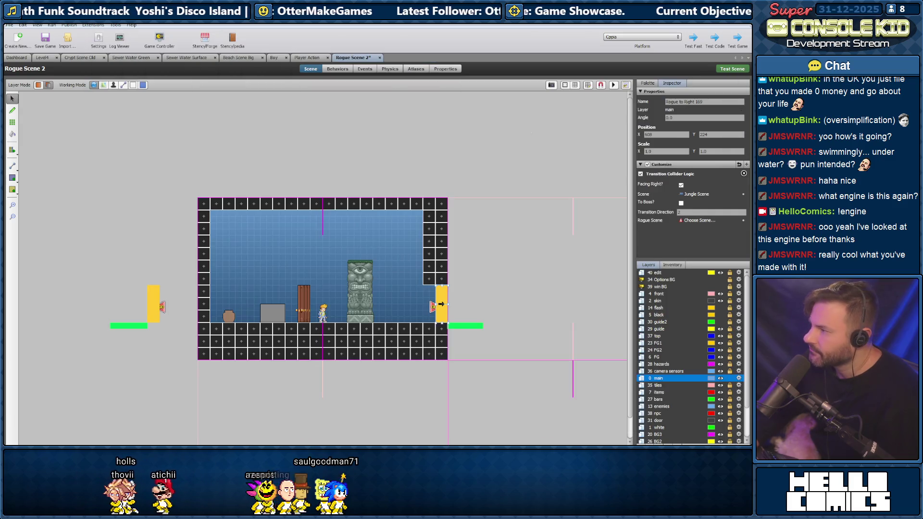